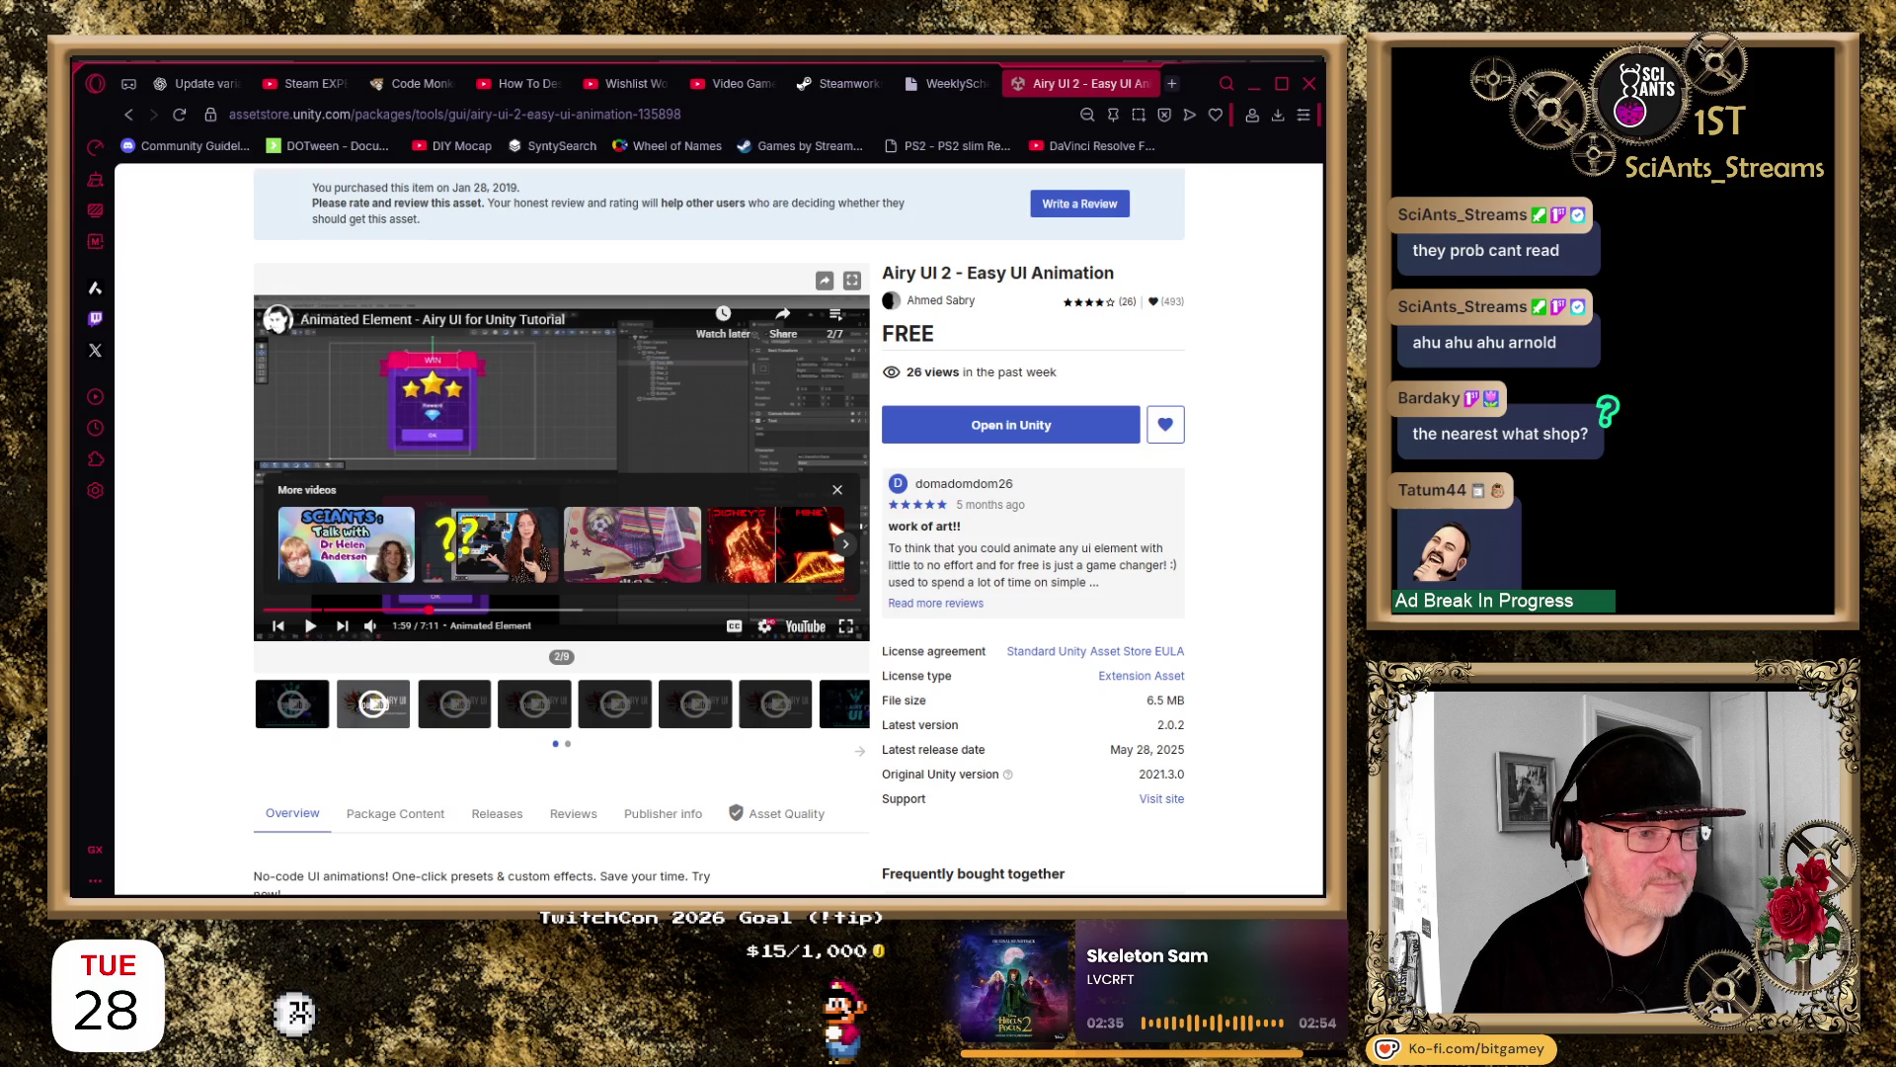
Rewind the Airy UI 2 preview video to 0:52, resume playback and mute it
{"action": "scroll", "coordinate": [204, 440], "scroll_direction": "down", "scroll_amount": 1}
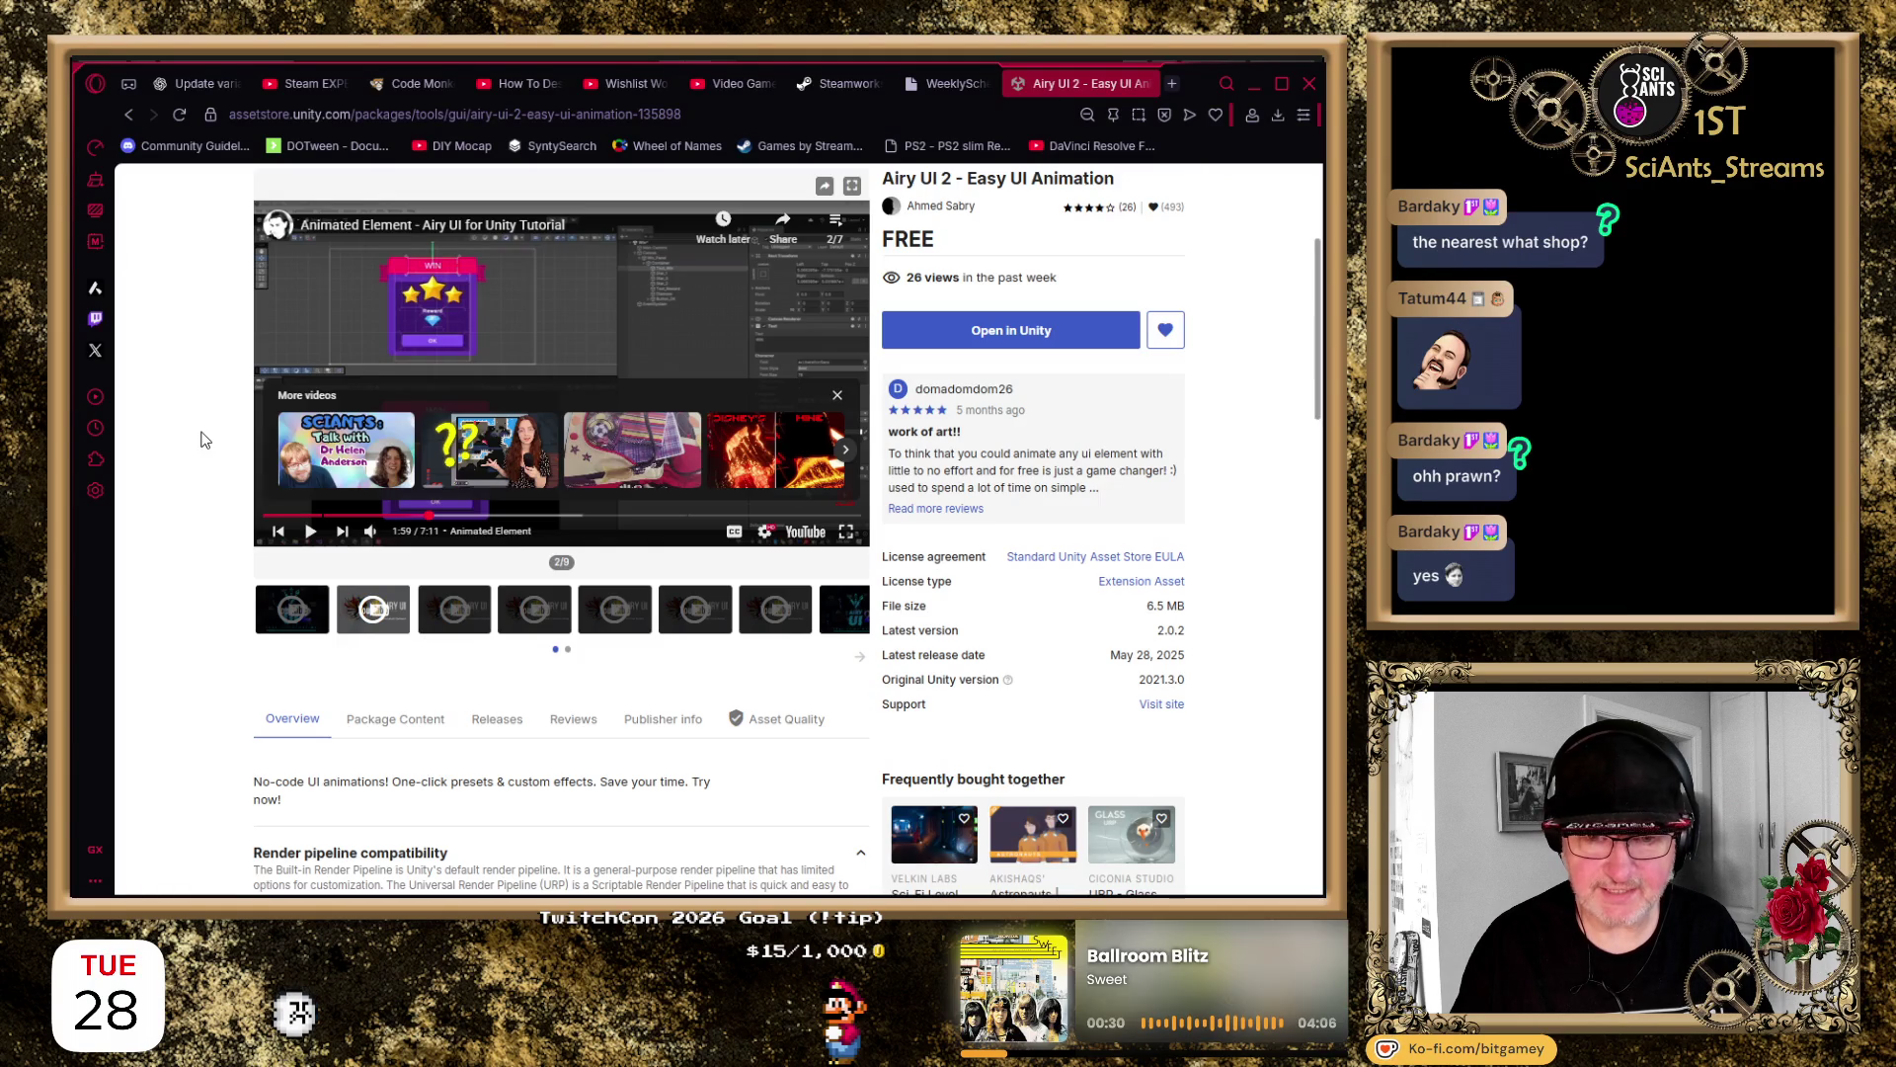
{"action": "scroll", "coordinate": [202, 438], "scroll_direction": "up", "scroll_amount": 1}
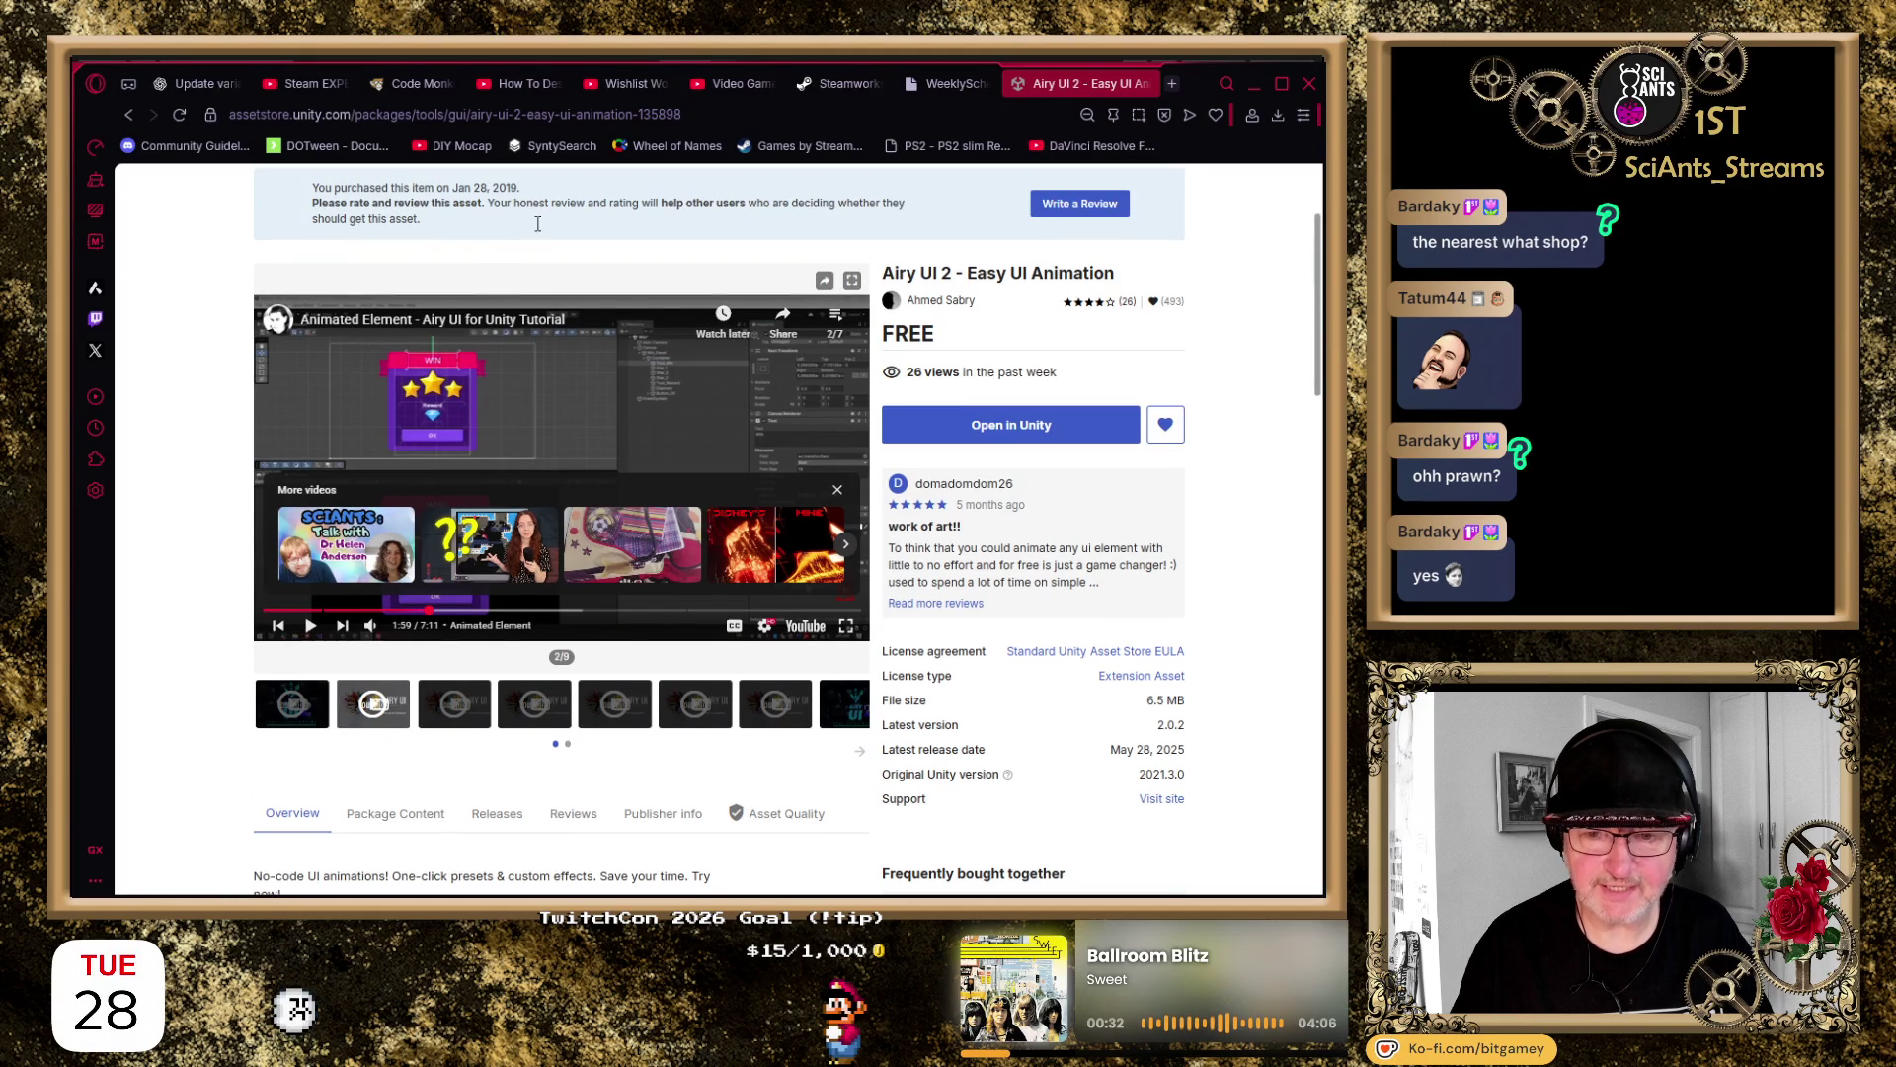
{"action": "scroll", "coordinate": [205, 462], "scroll_direction": "down", "scroll_amount": 1}
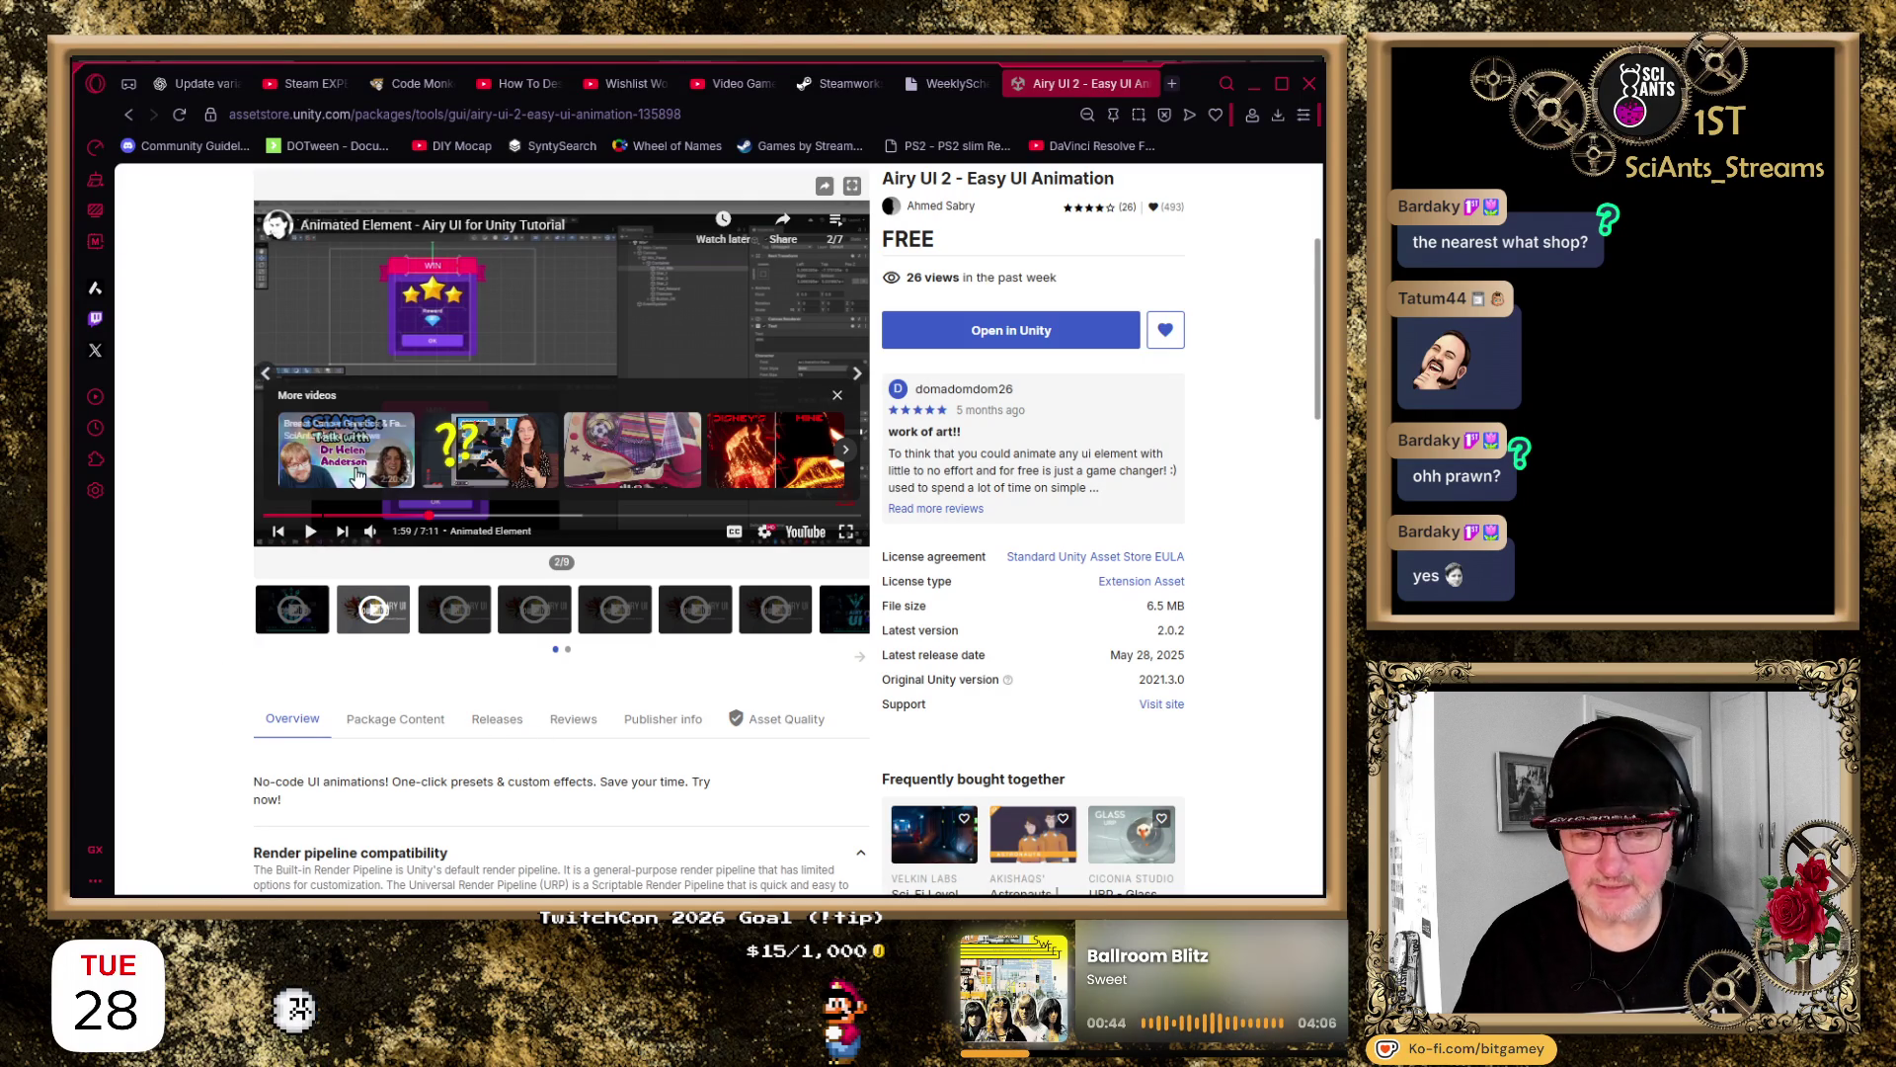
{"action": "left_click", "coordinate": [389, 515]}
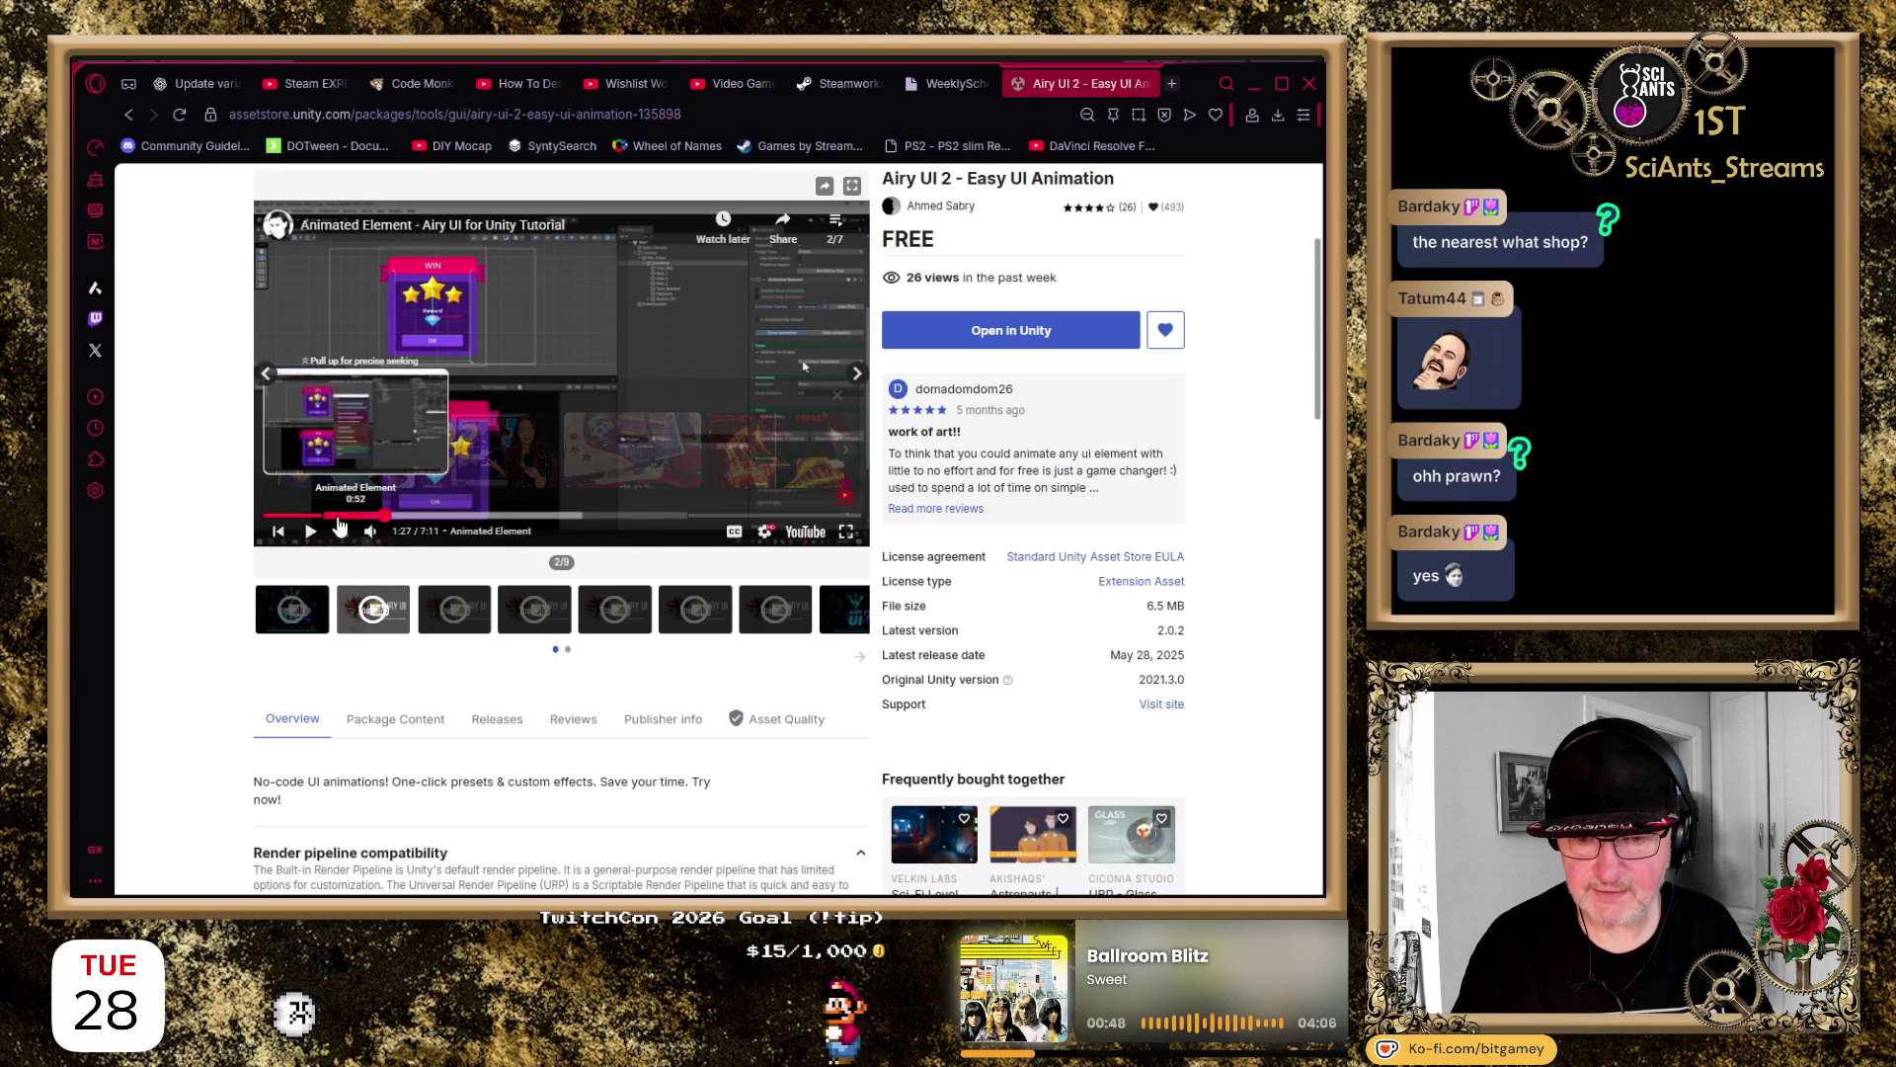
{"action": "left_click_drag", "start_coordinate": [339, 527], "coordinate": [337, 523]}
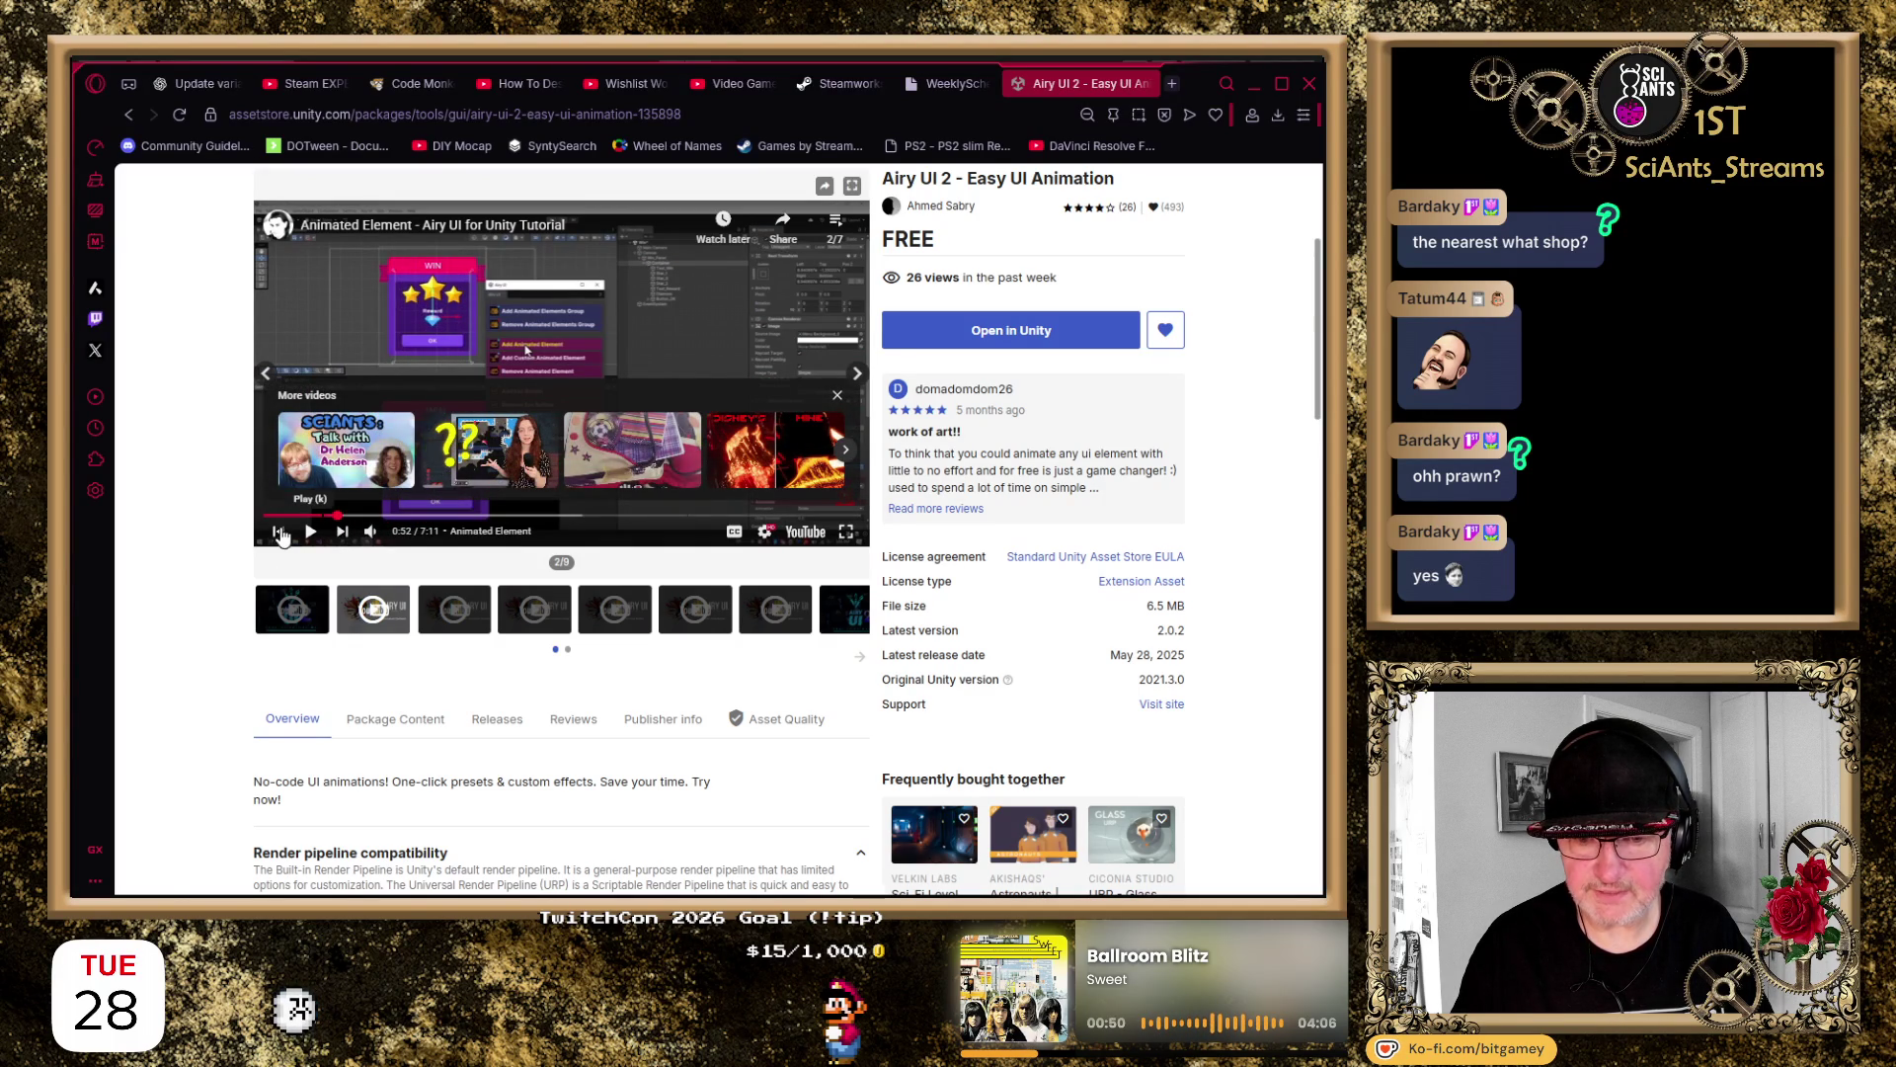
{"action": "left_click", "coordinate": [309, 538]}
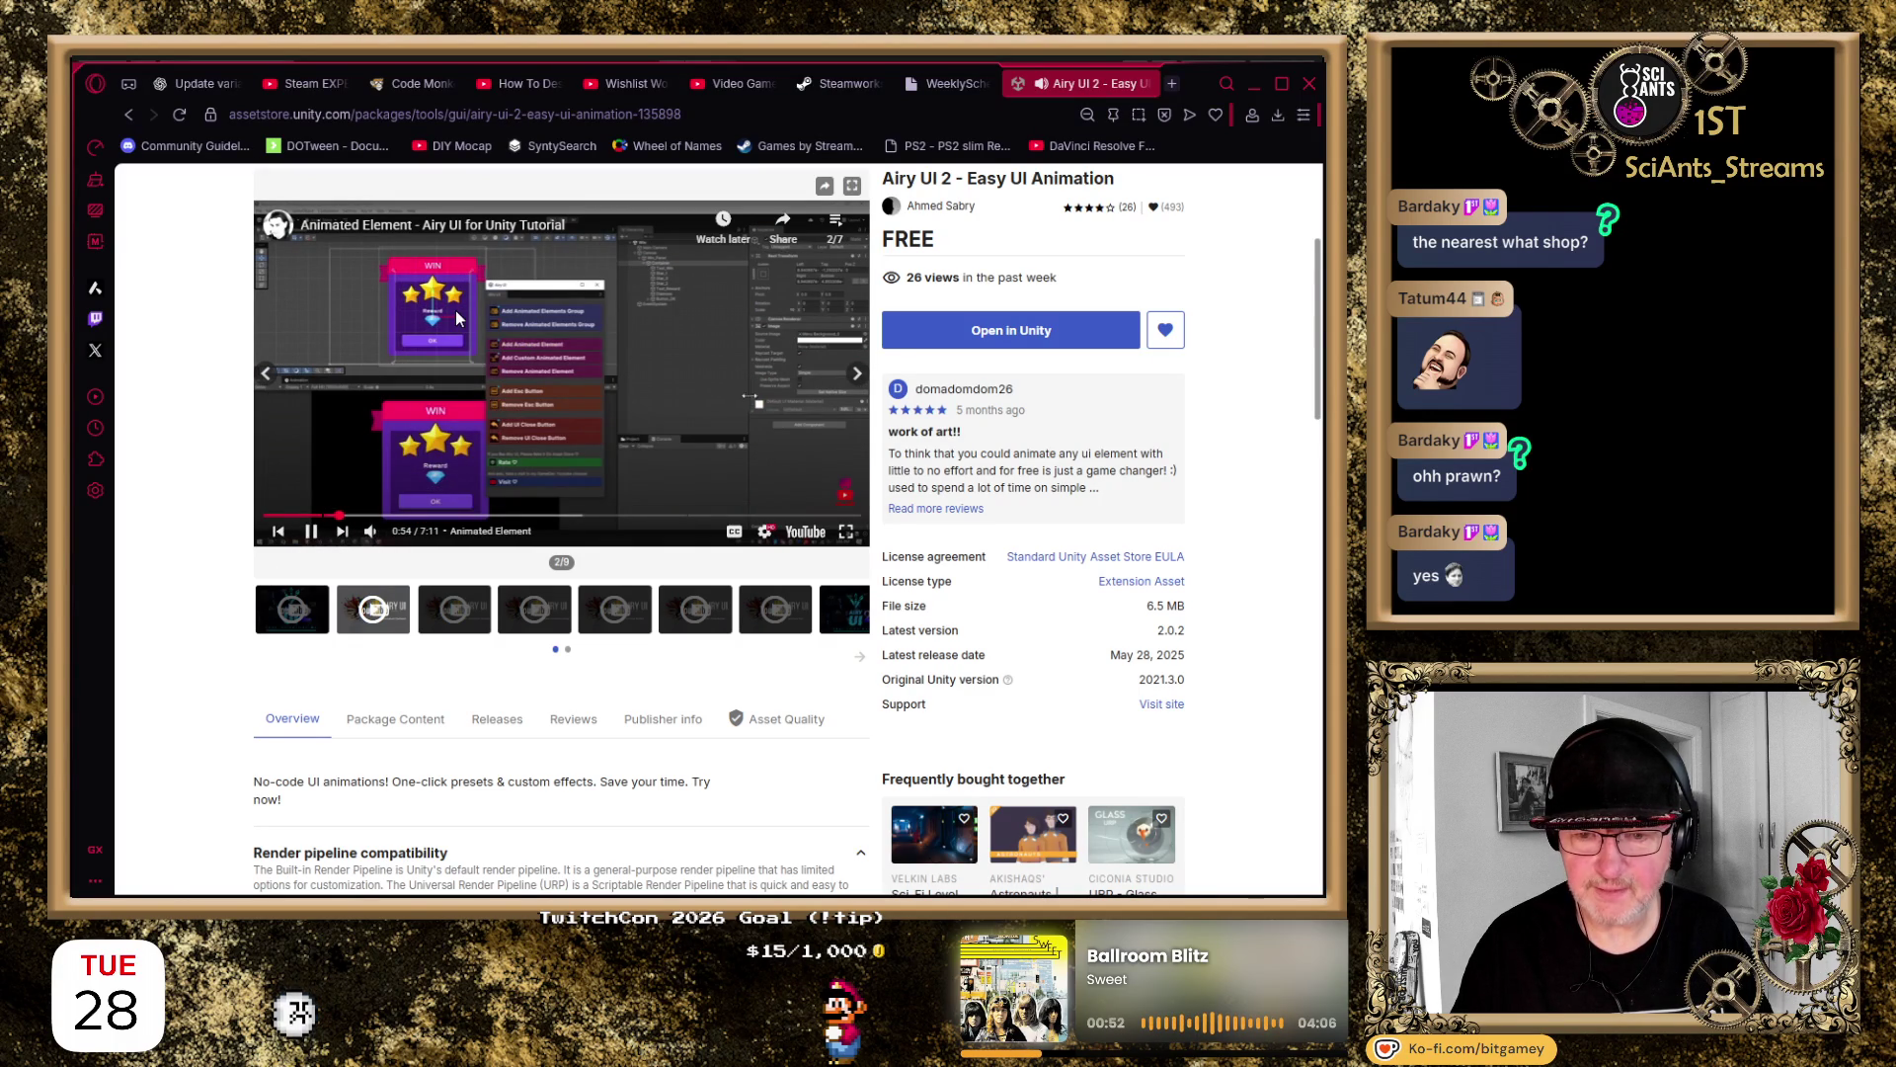
{"action": "left_click", "coordinate": [371, 532]}
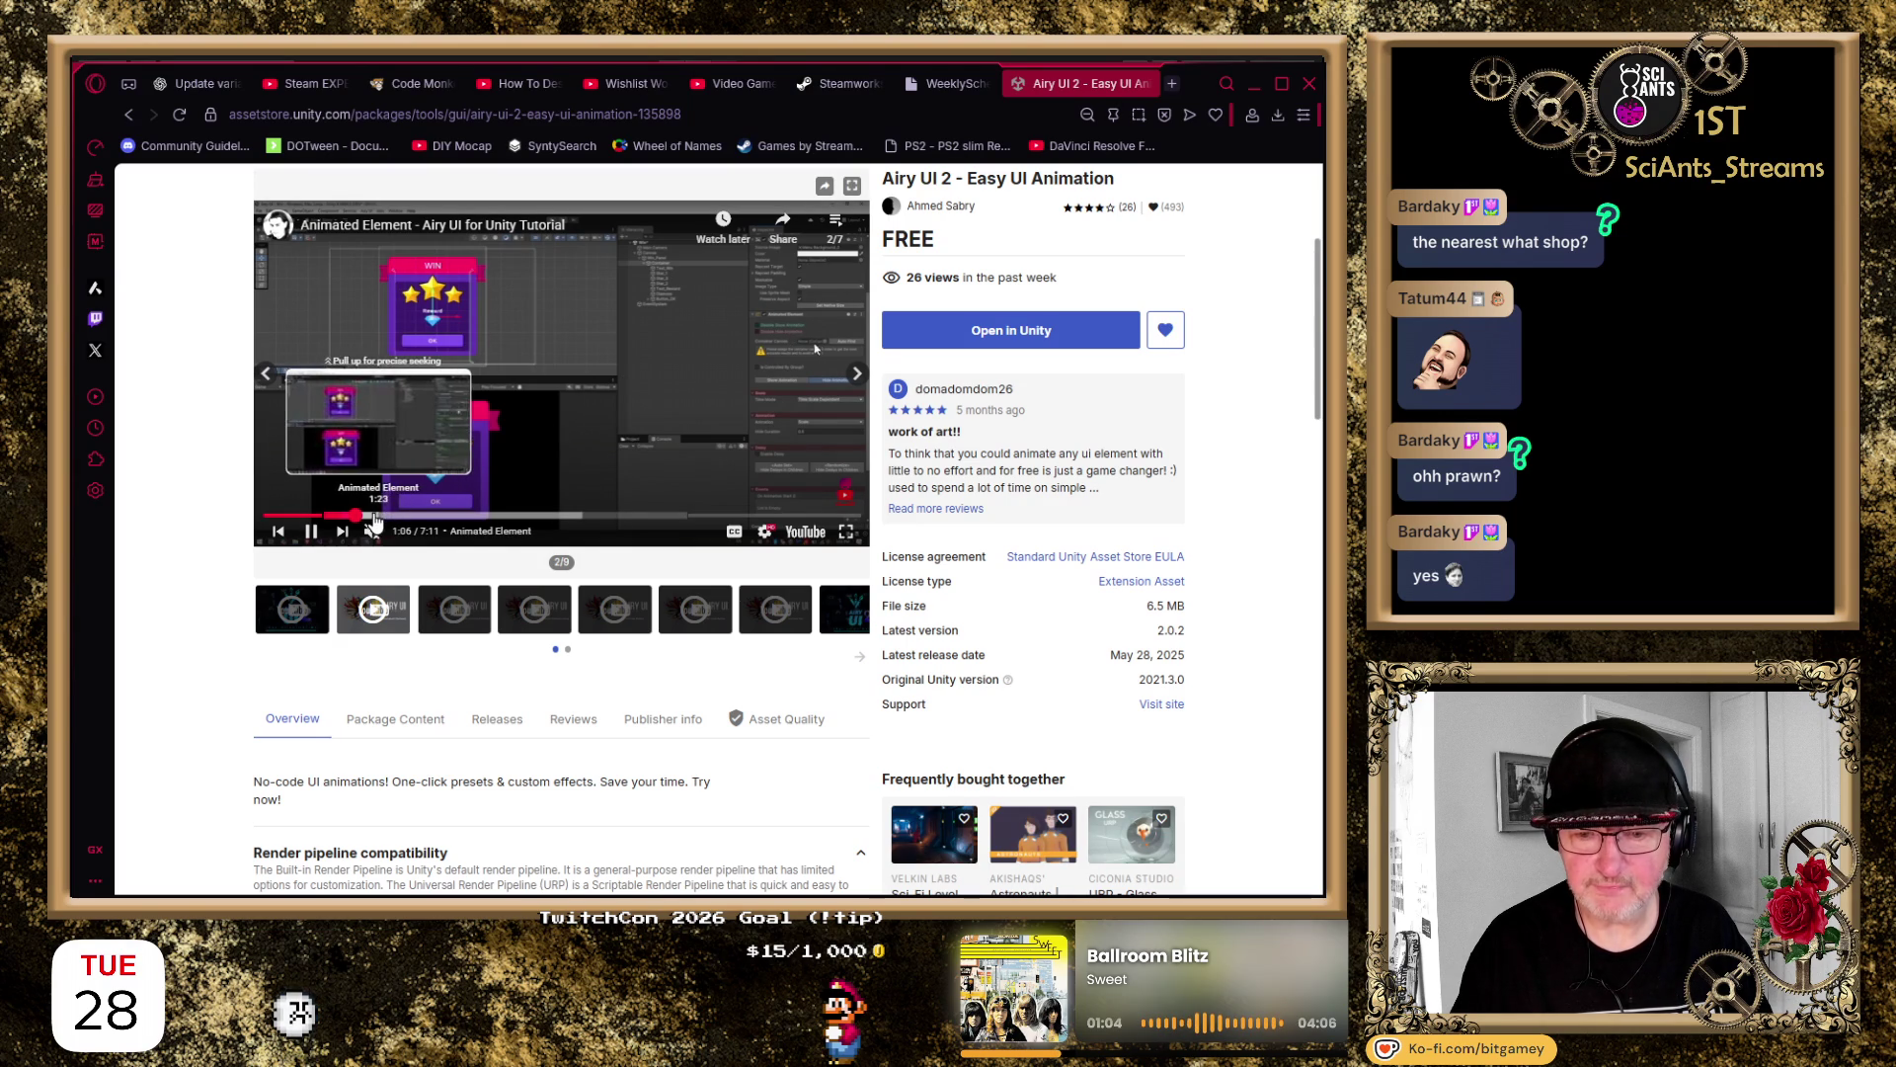
Skip the preview ahead to 1:55 and pause it at 2:38
{"action": "left_click", "coordinate": [428, 515]}
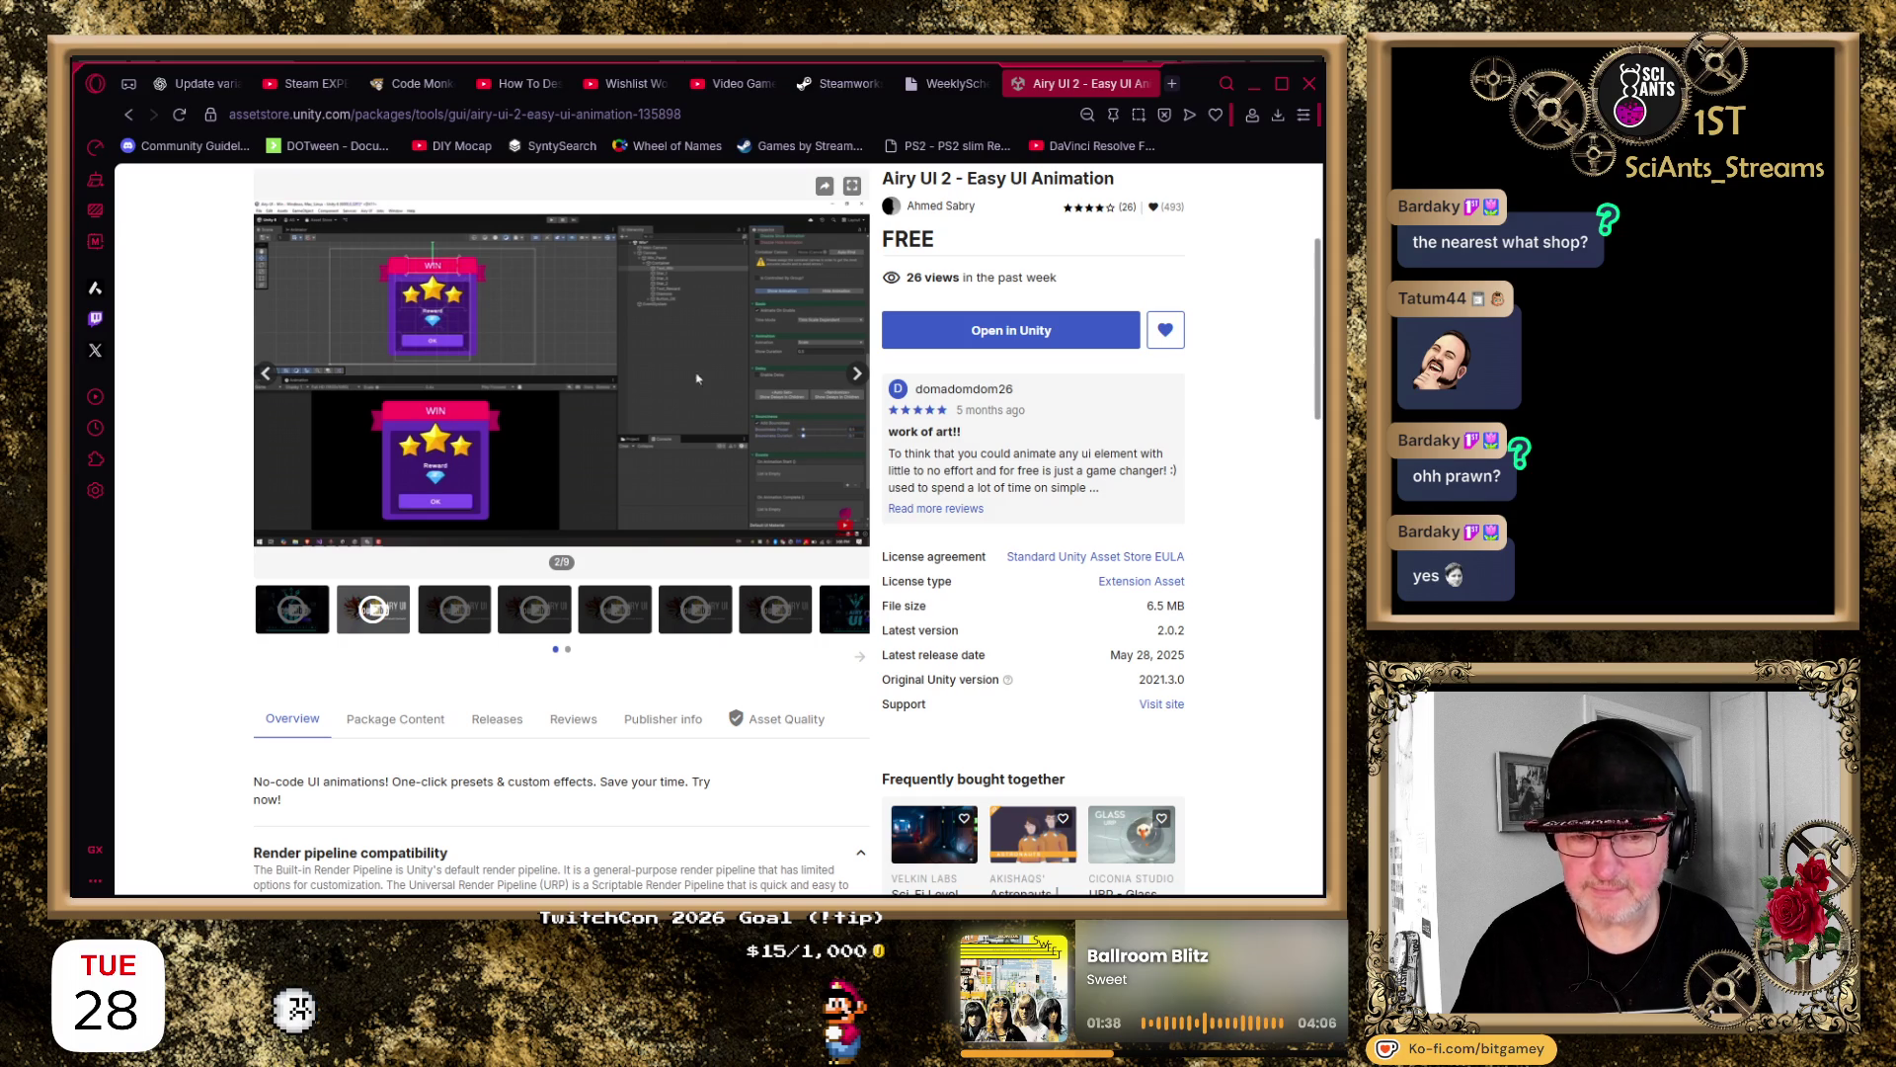
{"action": "left_click", "coordinate": [556, 222]}
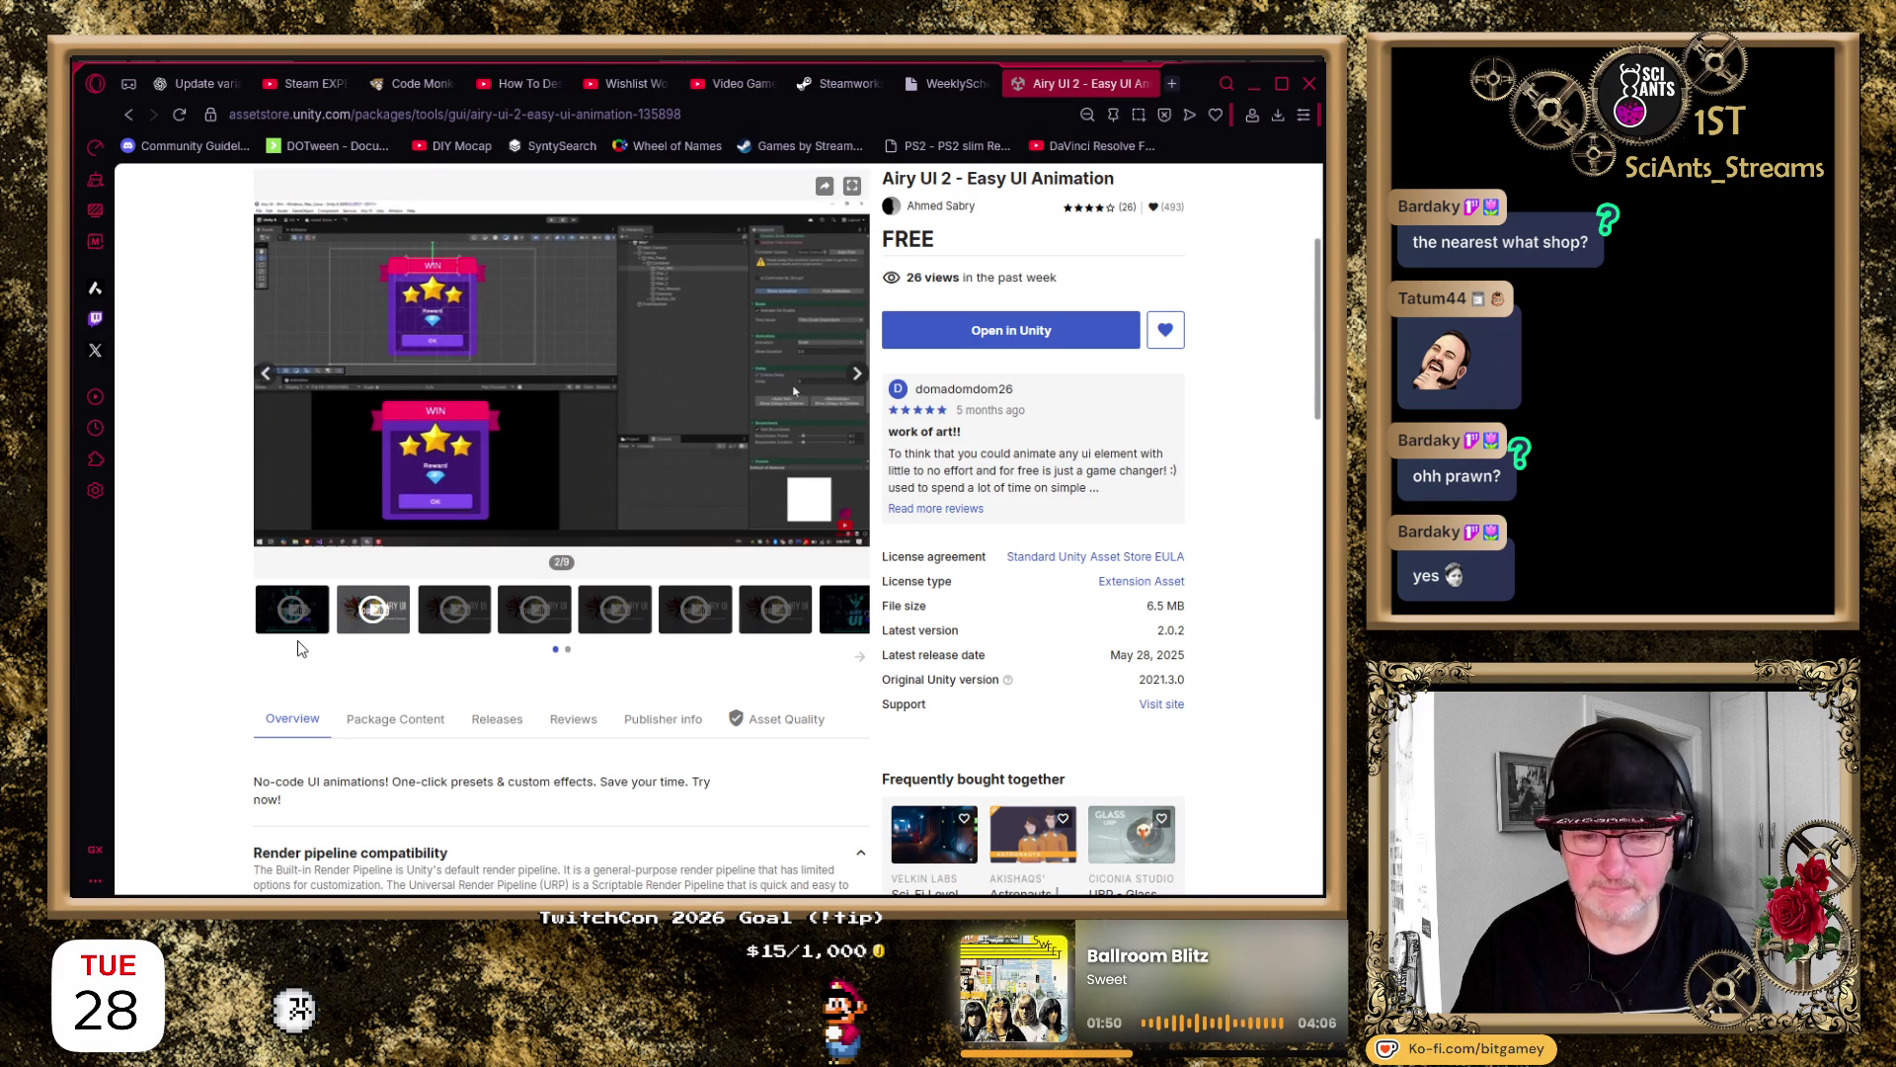
{"action": "left_click", "coordinate": [553, 464]}
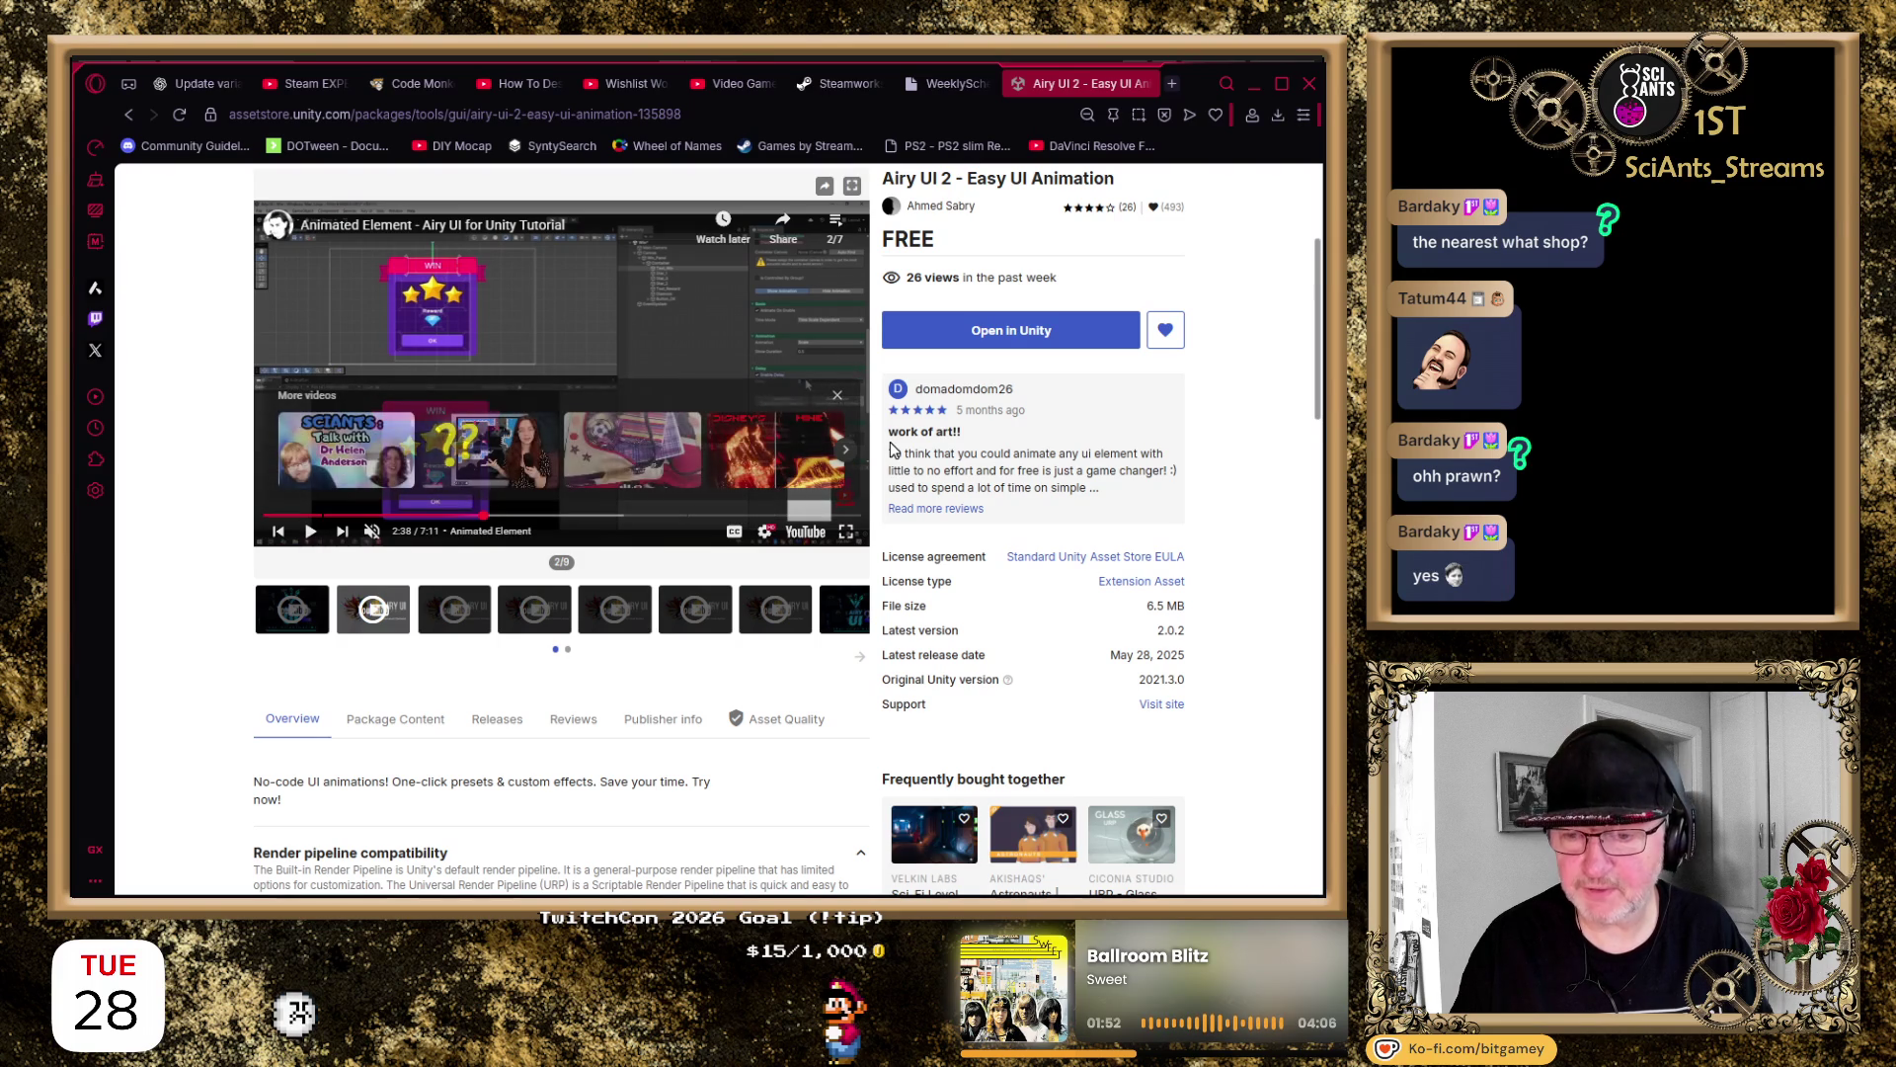
{"action": "scroll", "coordinate": [1180, 425], "scroll_direction": "up", "scroll_amount": 1}
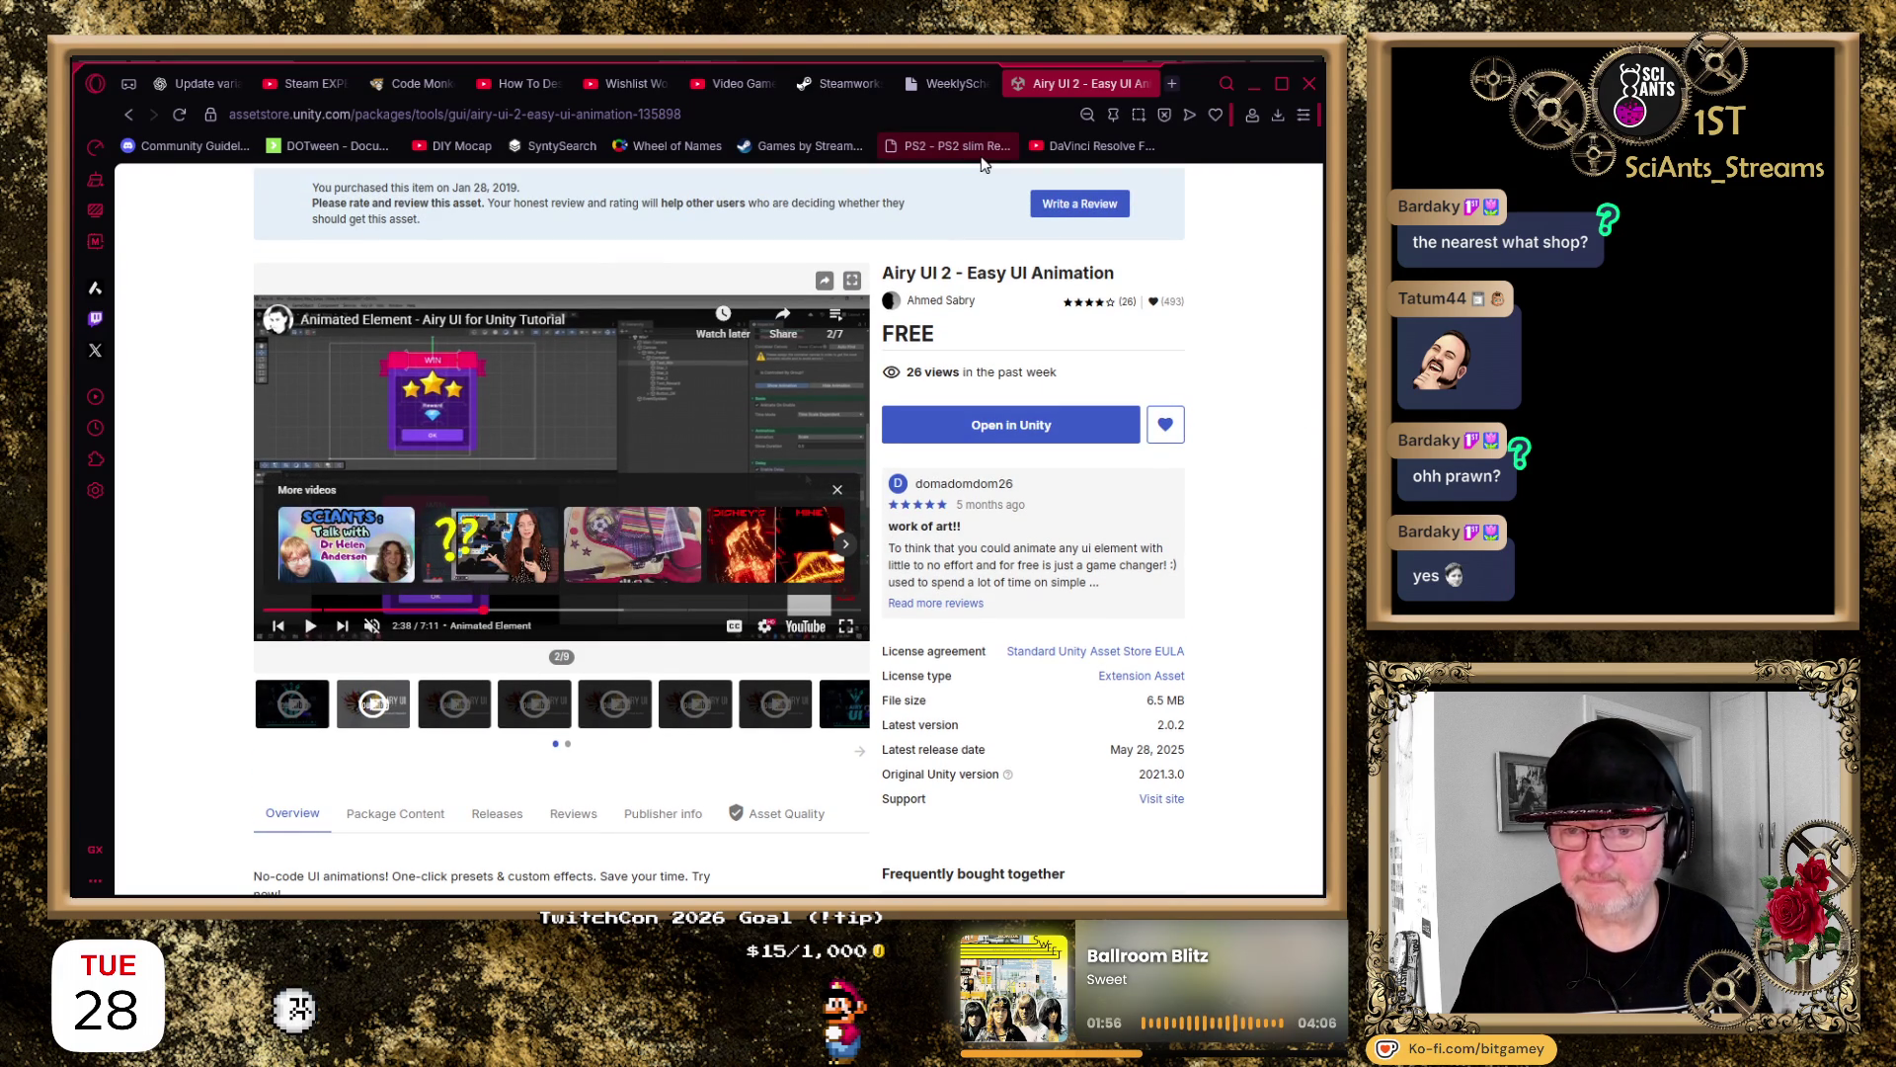
View the WeeklySchedule PNG tab, then switch back to the Unity Editor
{"action": "left_click", "coordinate": [964, 85]}
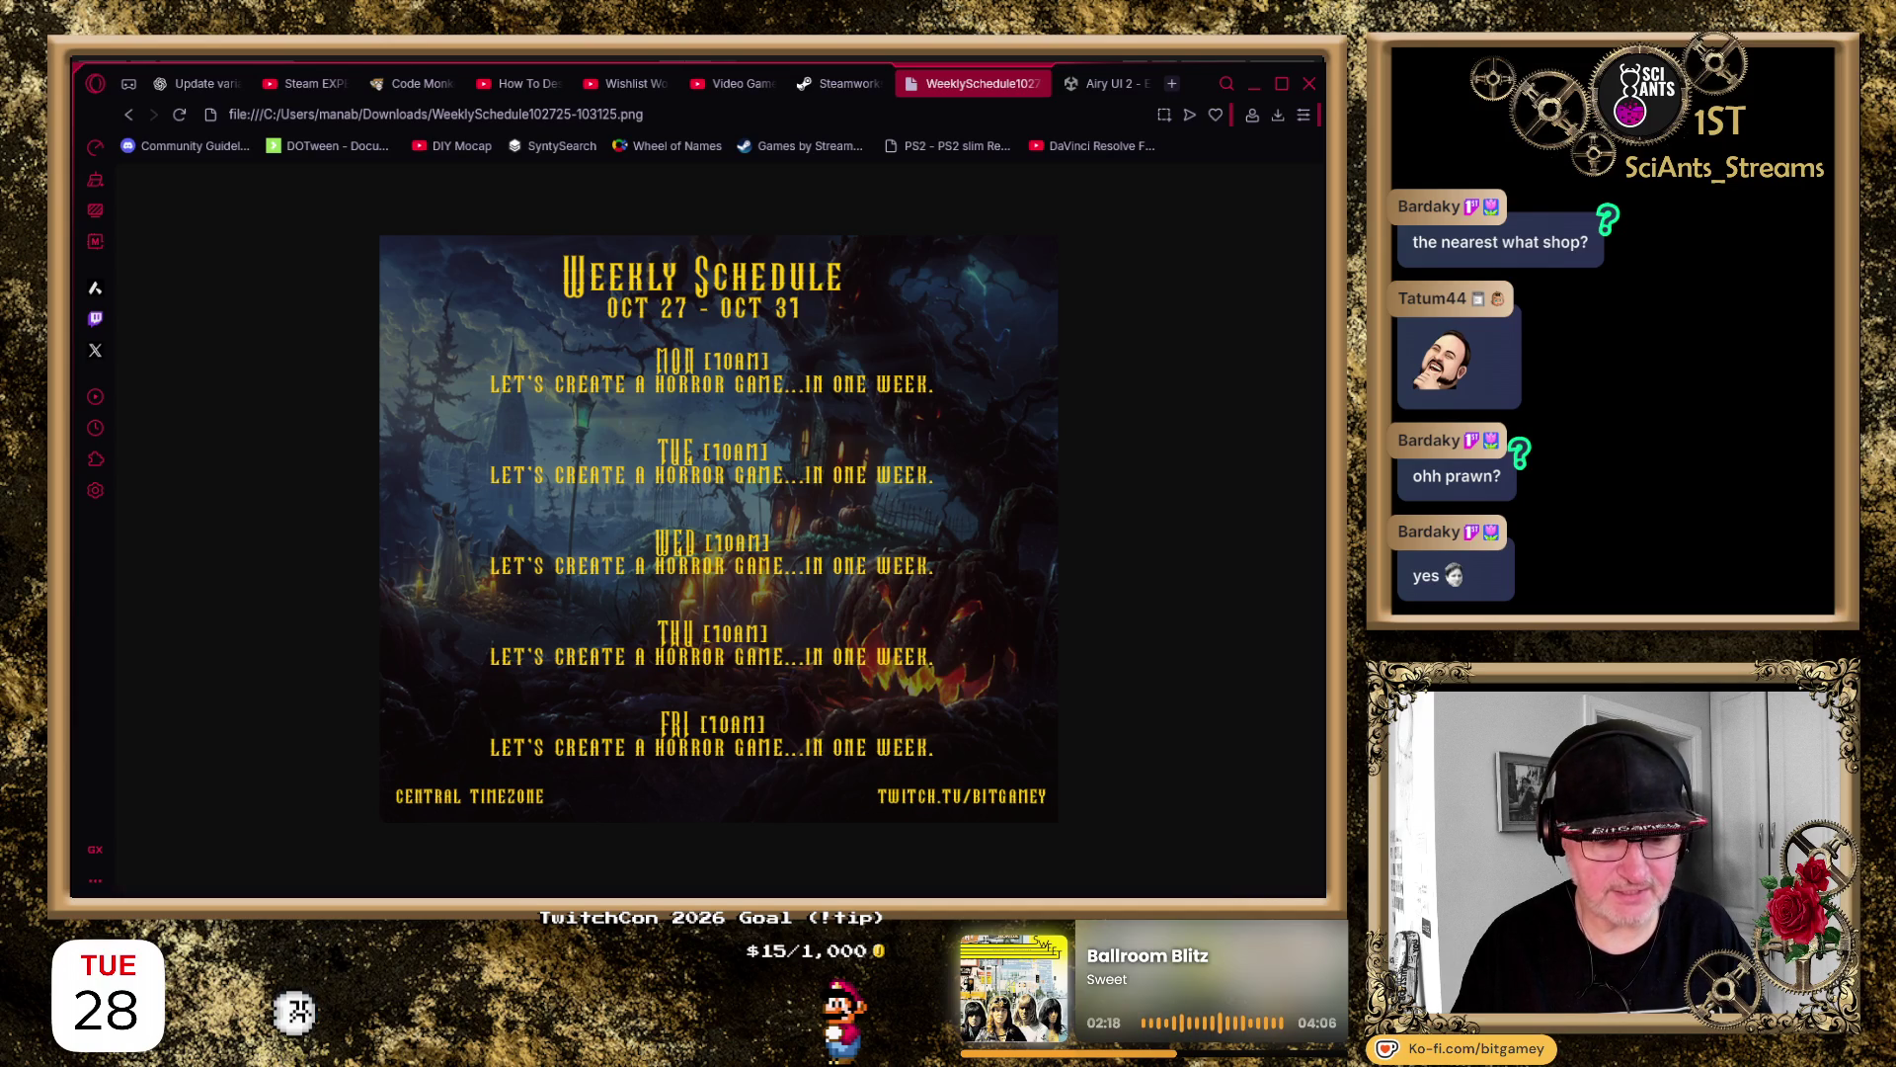
{"action": "key", "text": "alt+Tab"}
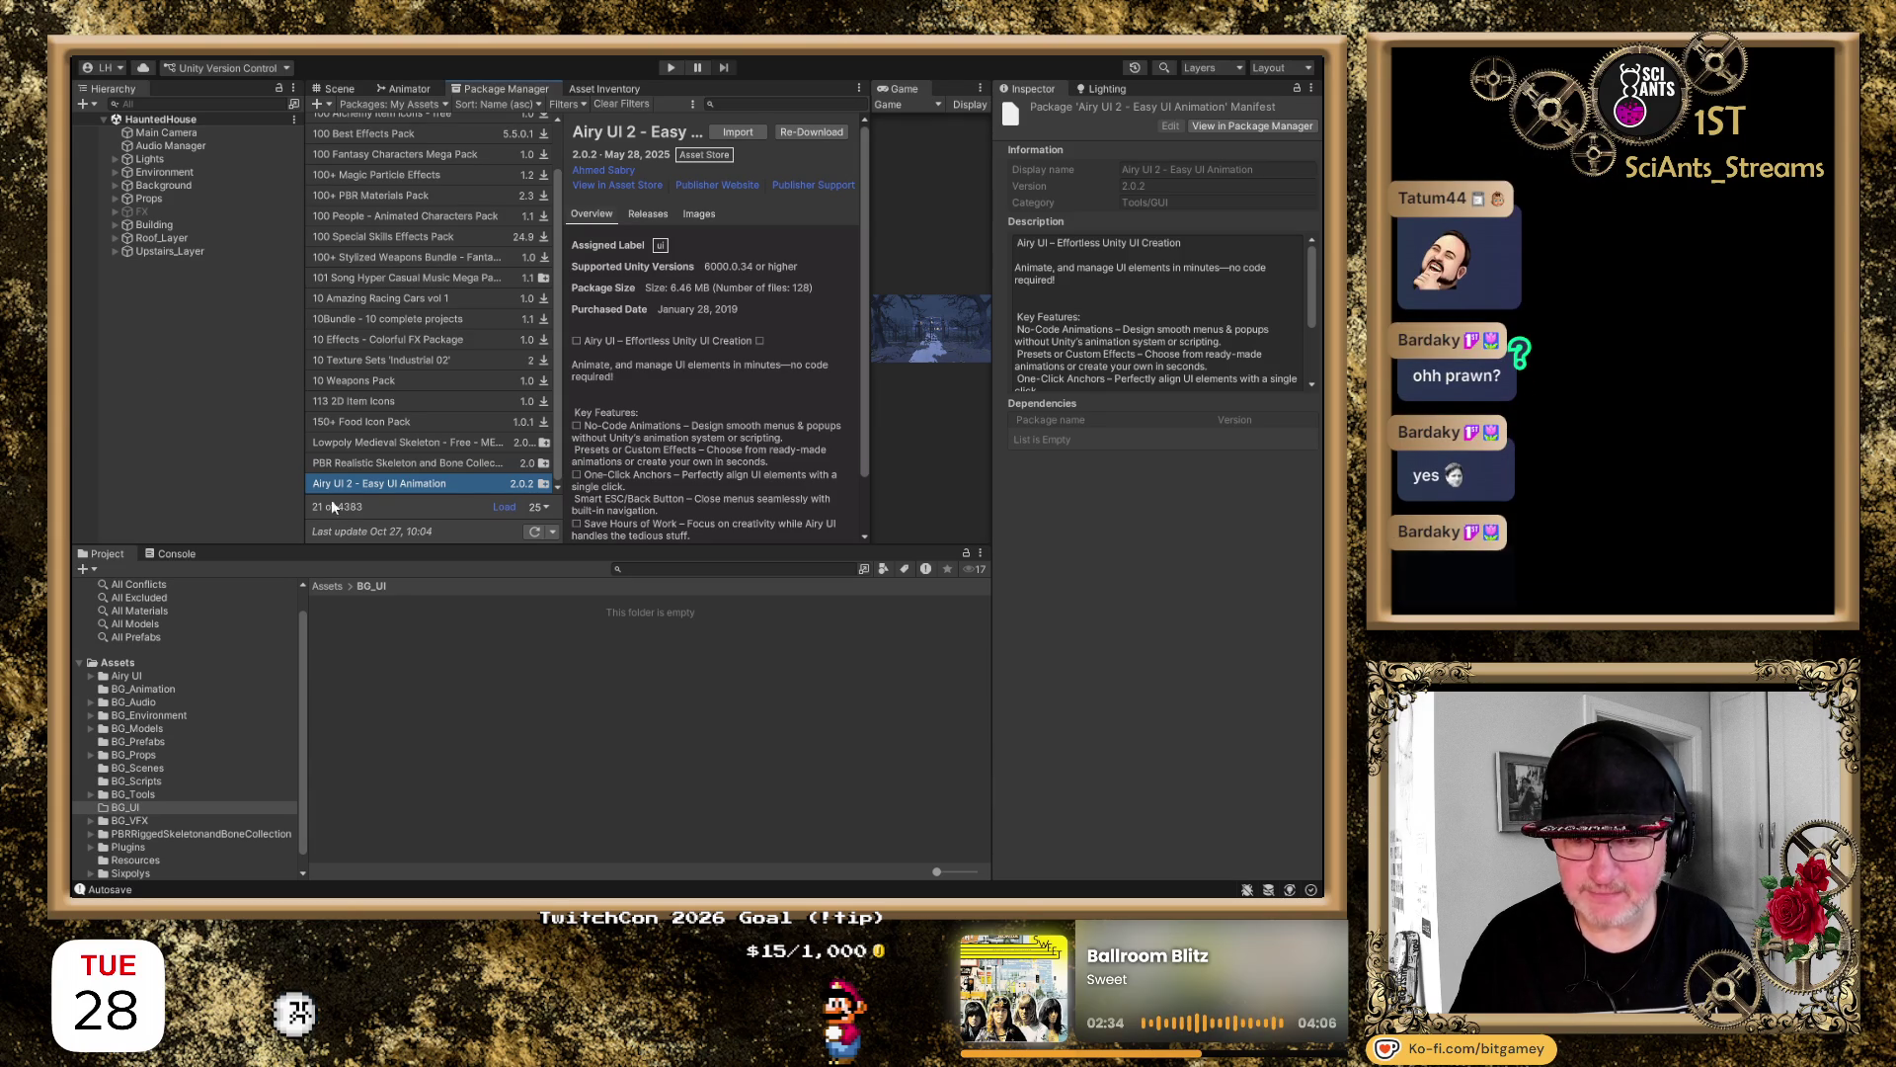
Select the Airy UI folder in Assets/BG_UI, then return to the HauntedHouse Scene view
{"action": "left_click", "coordinate": [123, 675]}
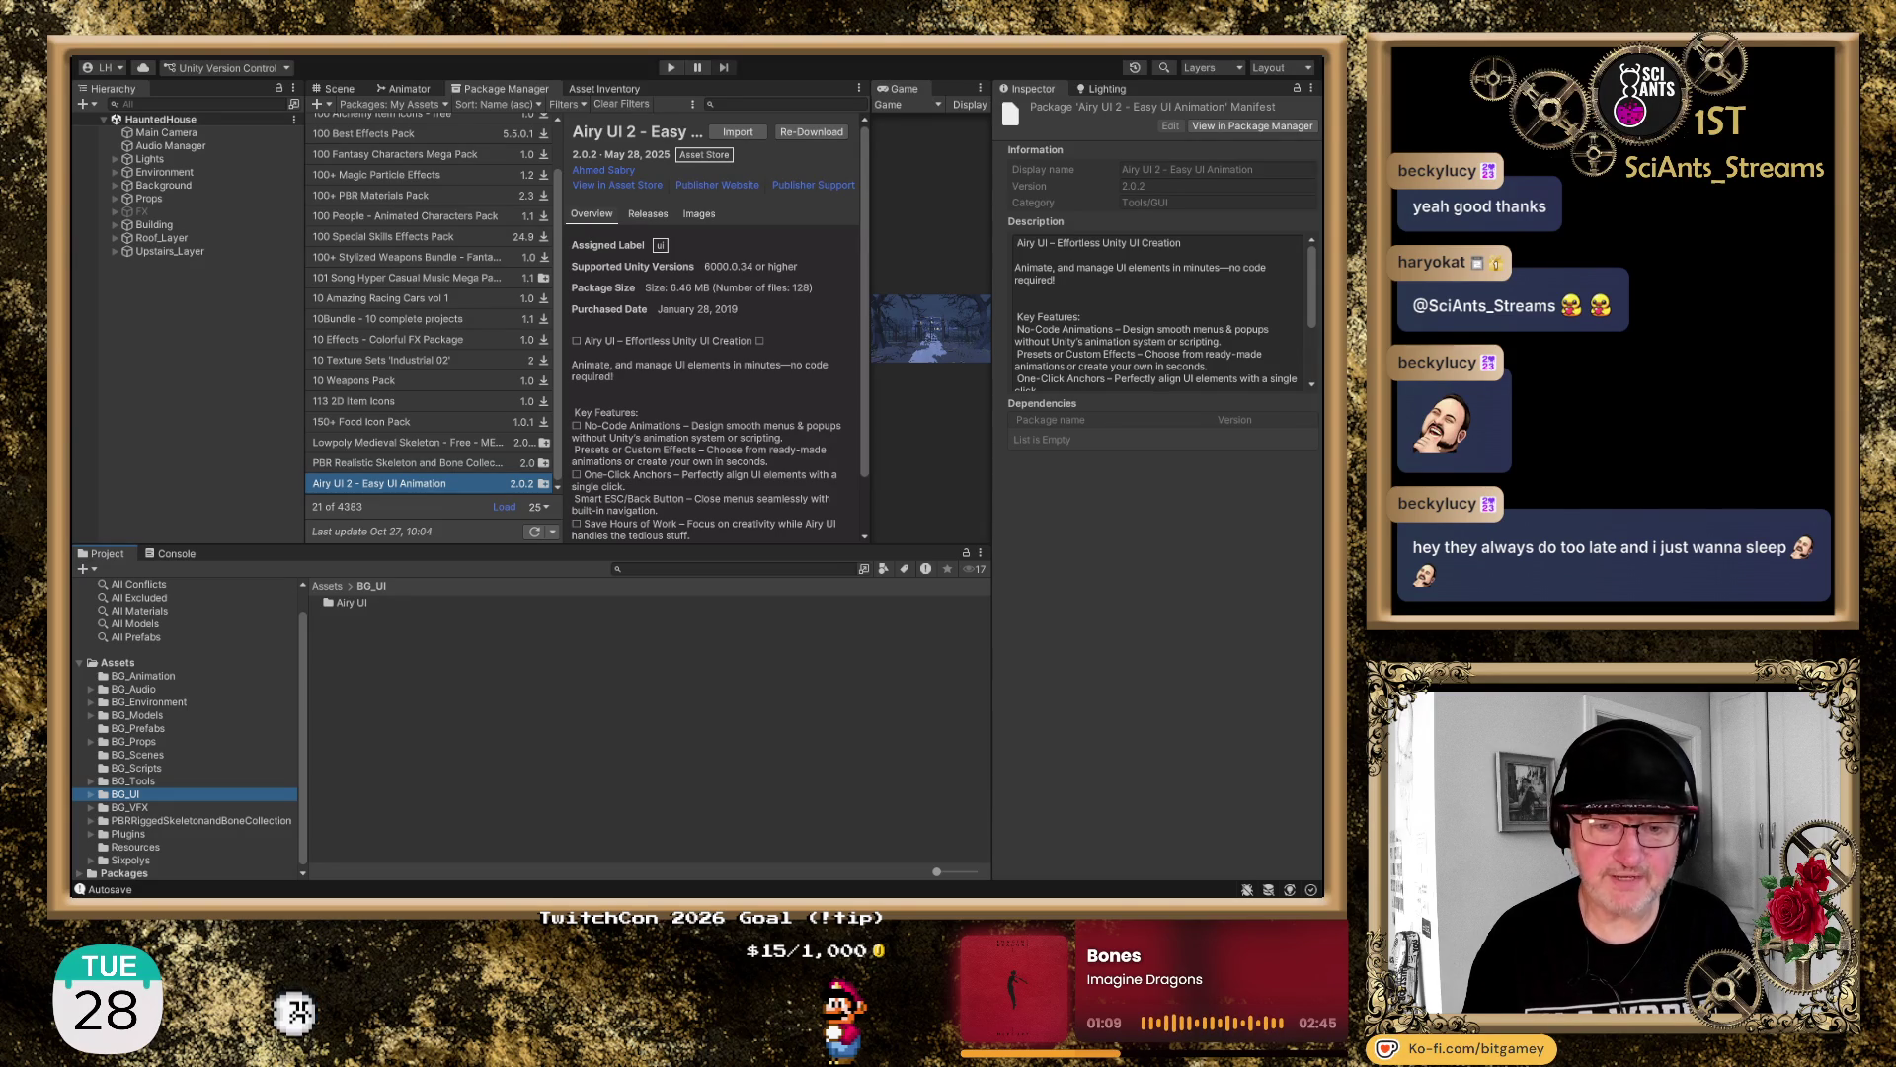
{"action": "left_click", "coordinate": [346, 86]}
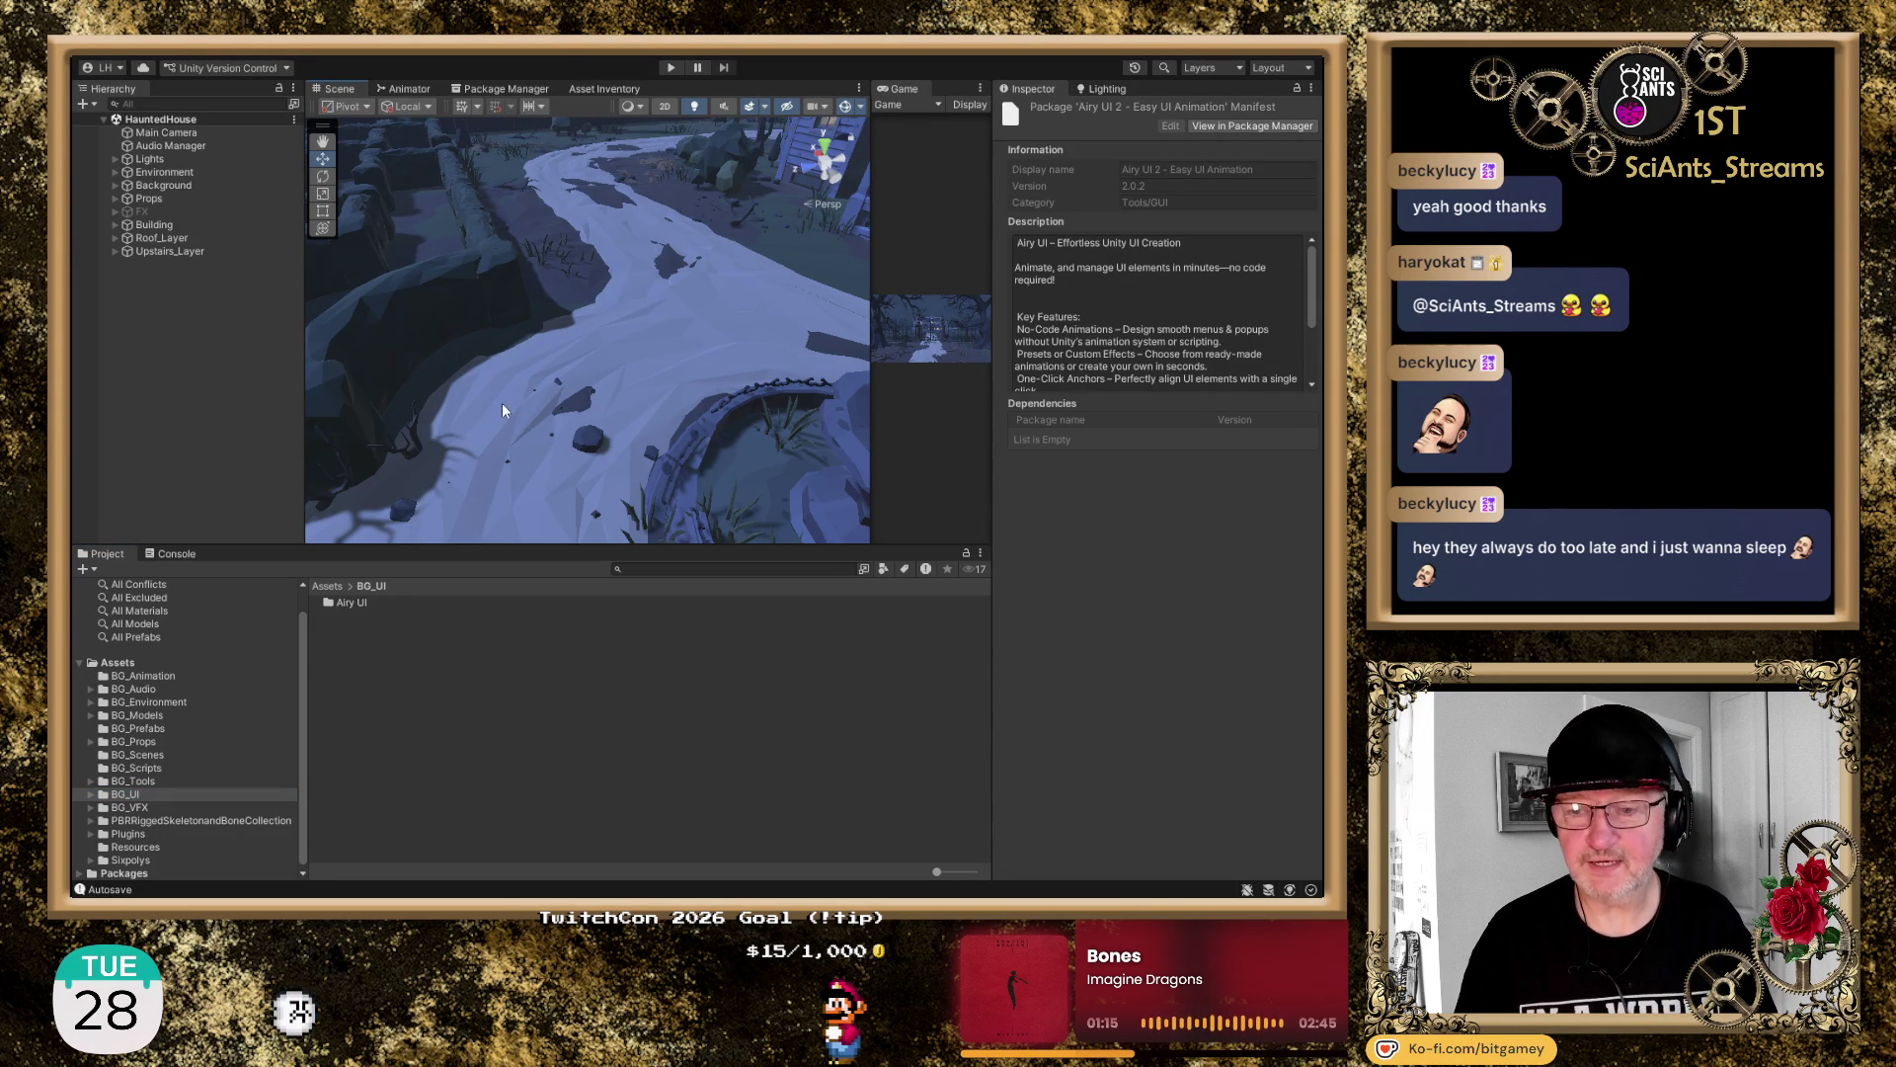
Orbit the scene view to show the maze and the haunted house
{"action": "mouse_move", "coordinate": [607, 399]}
{"action": "left_mouse_down"}
{"action": "mouse_move", "coordinate": [614, 318]}
{"action": "mouse_move", "coordinate": [958, 231]}
{"action": "left_mouse_up"}
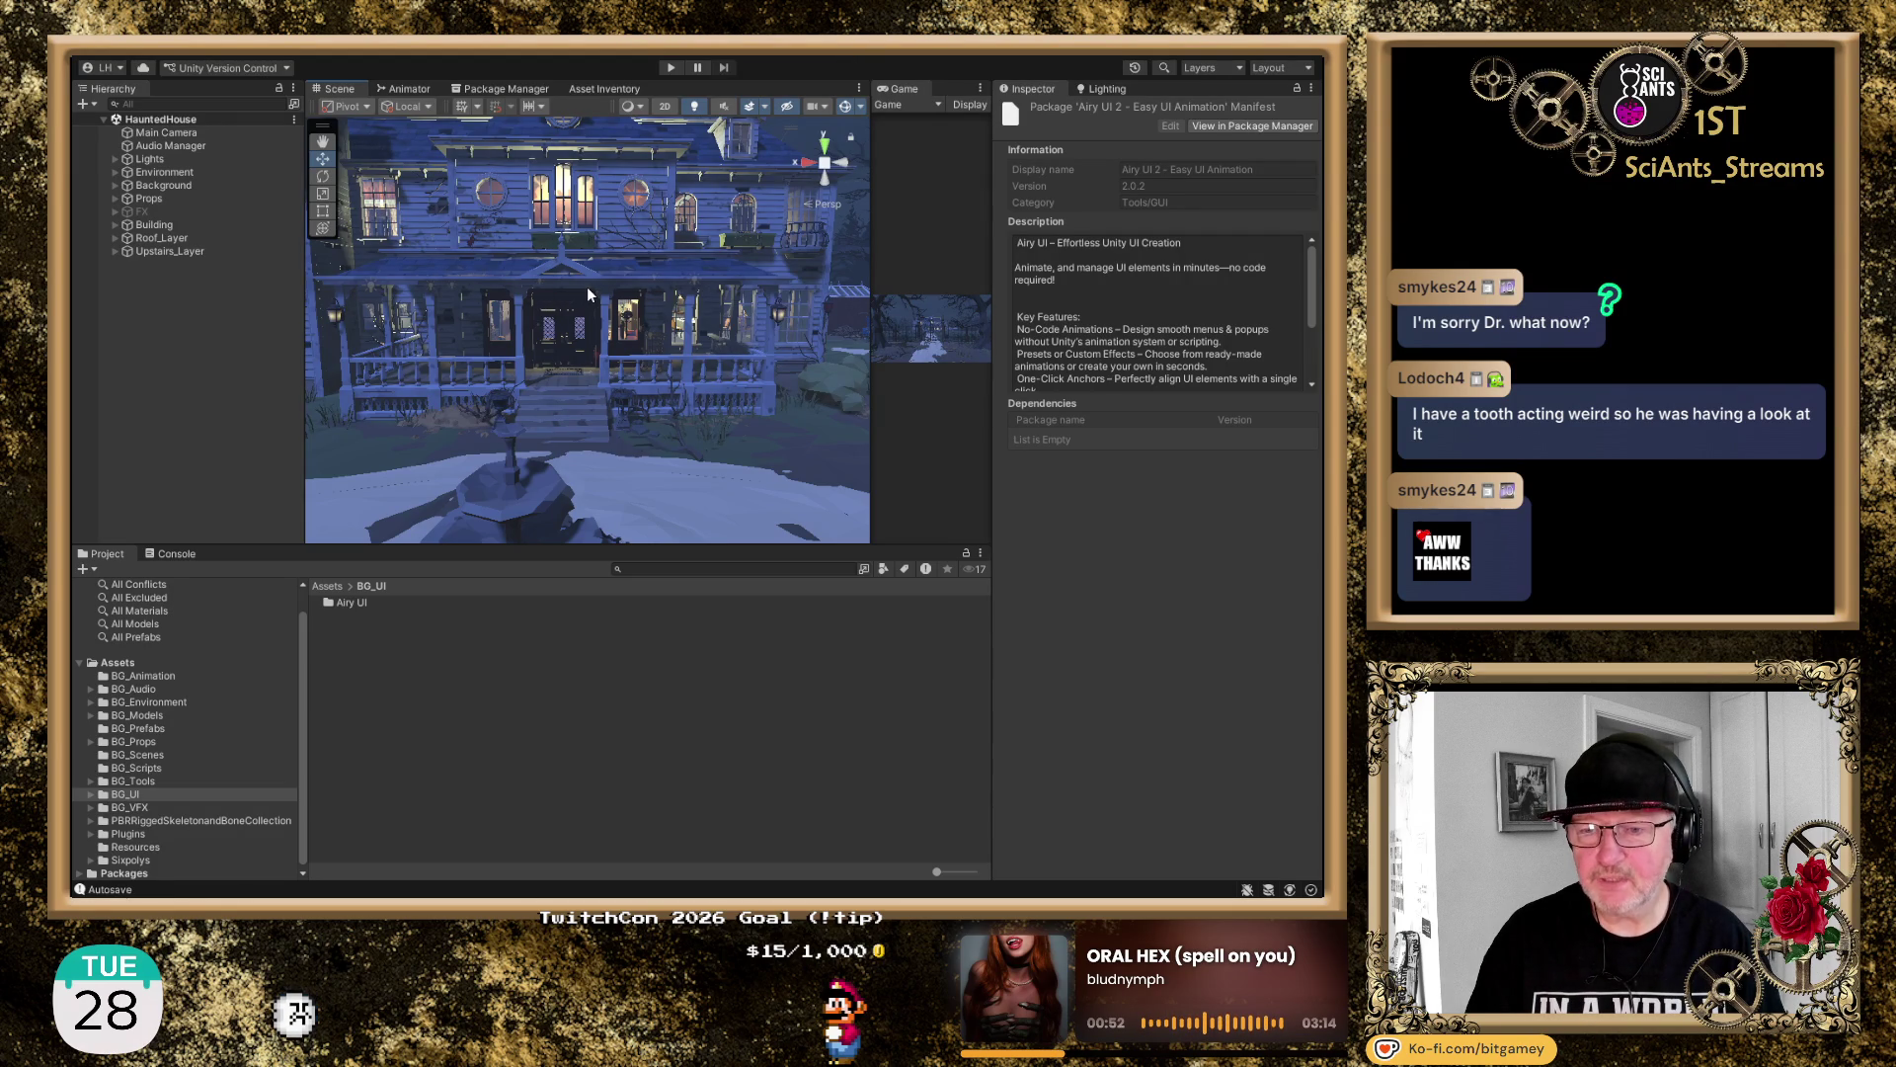
In BG_Prefabs, inspect the Head, Torso, ArmL and ArmR prefabs, rotating each preview upright
{"action": "left_click", "coordinate": [154, 729]}
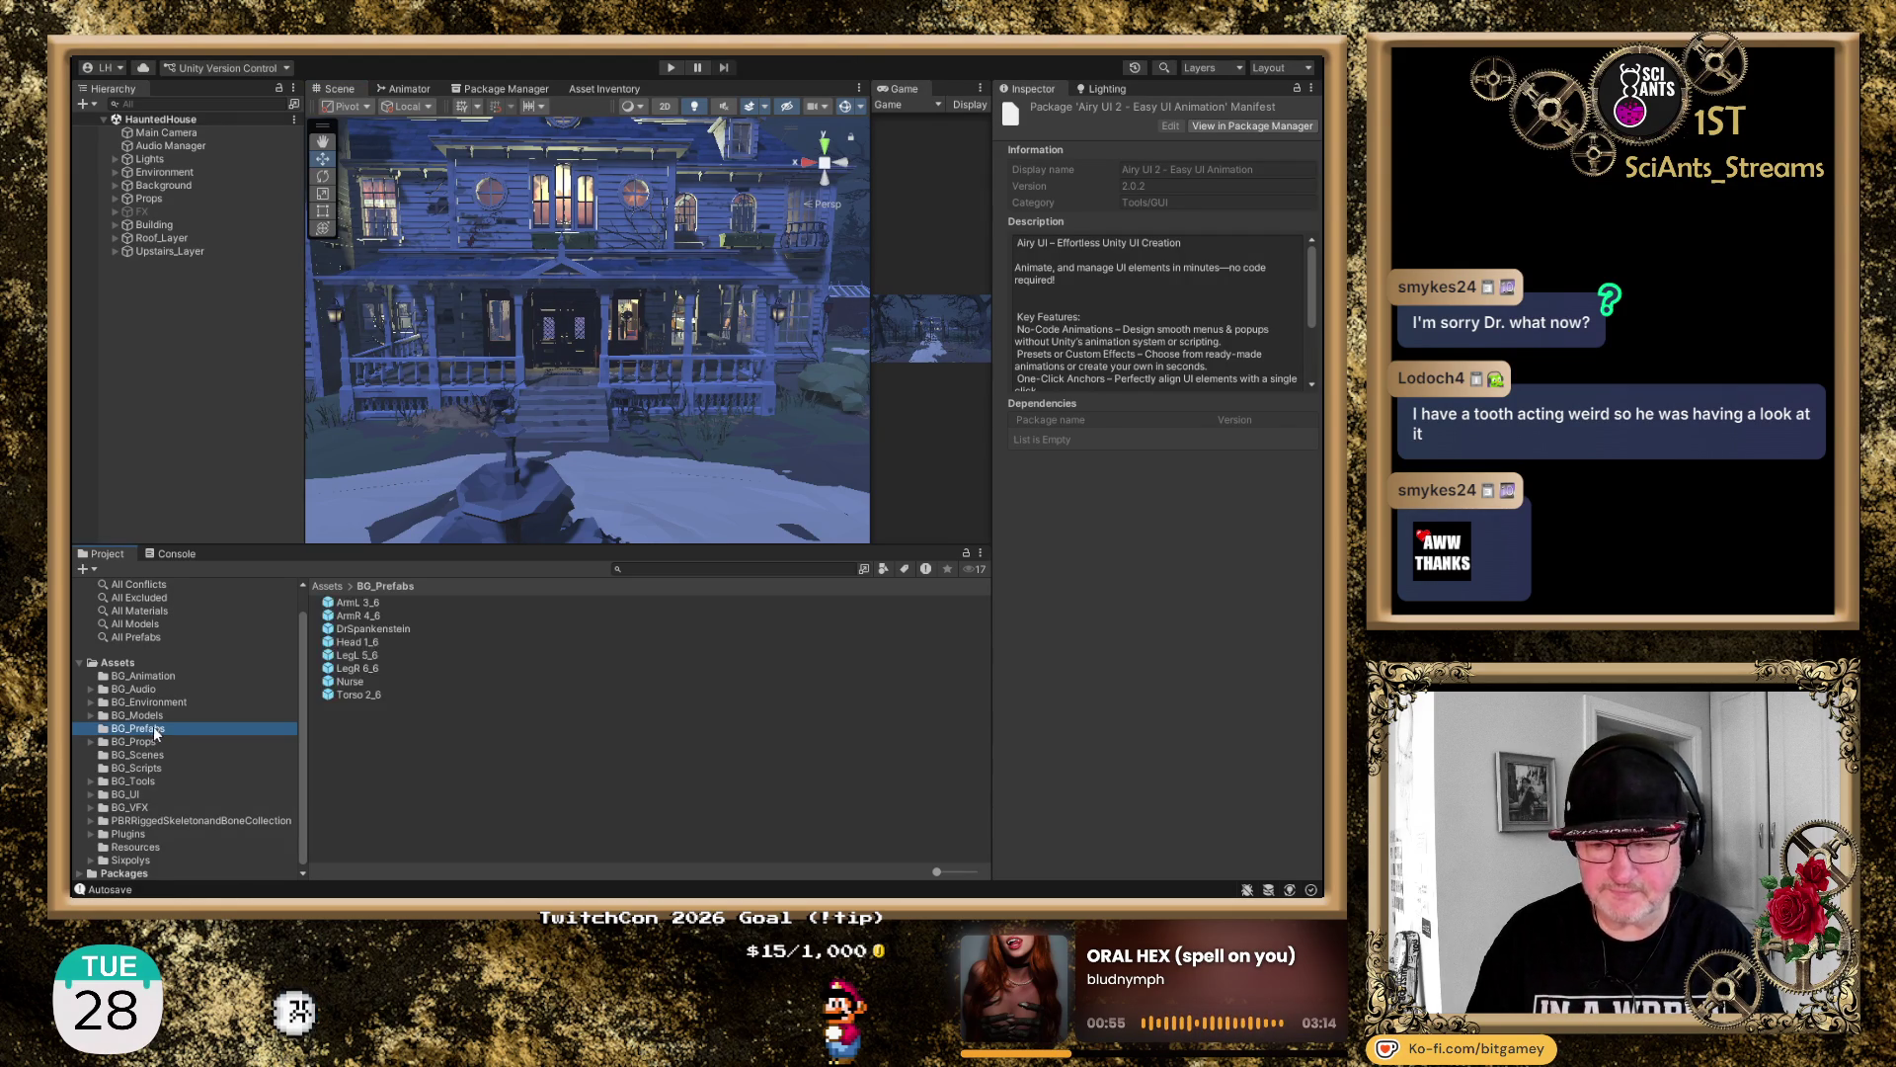
{"action": "left_click", "coordinate": [361, 644]}
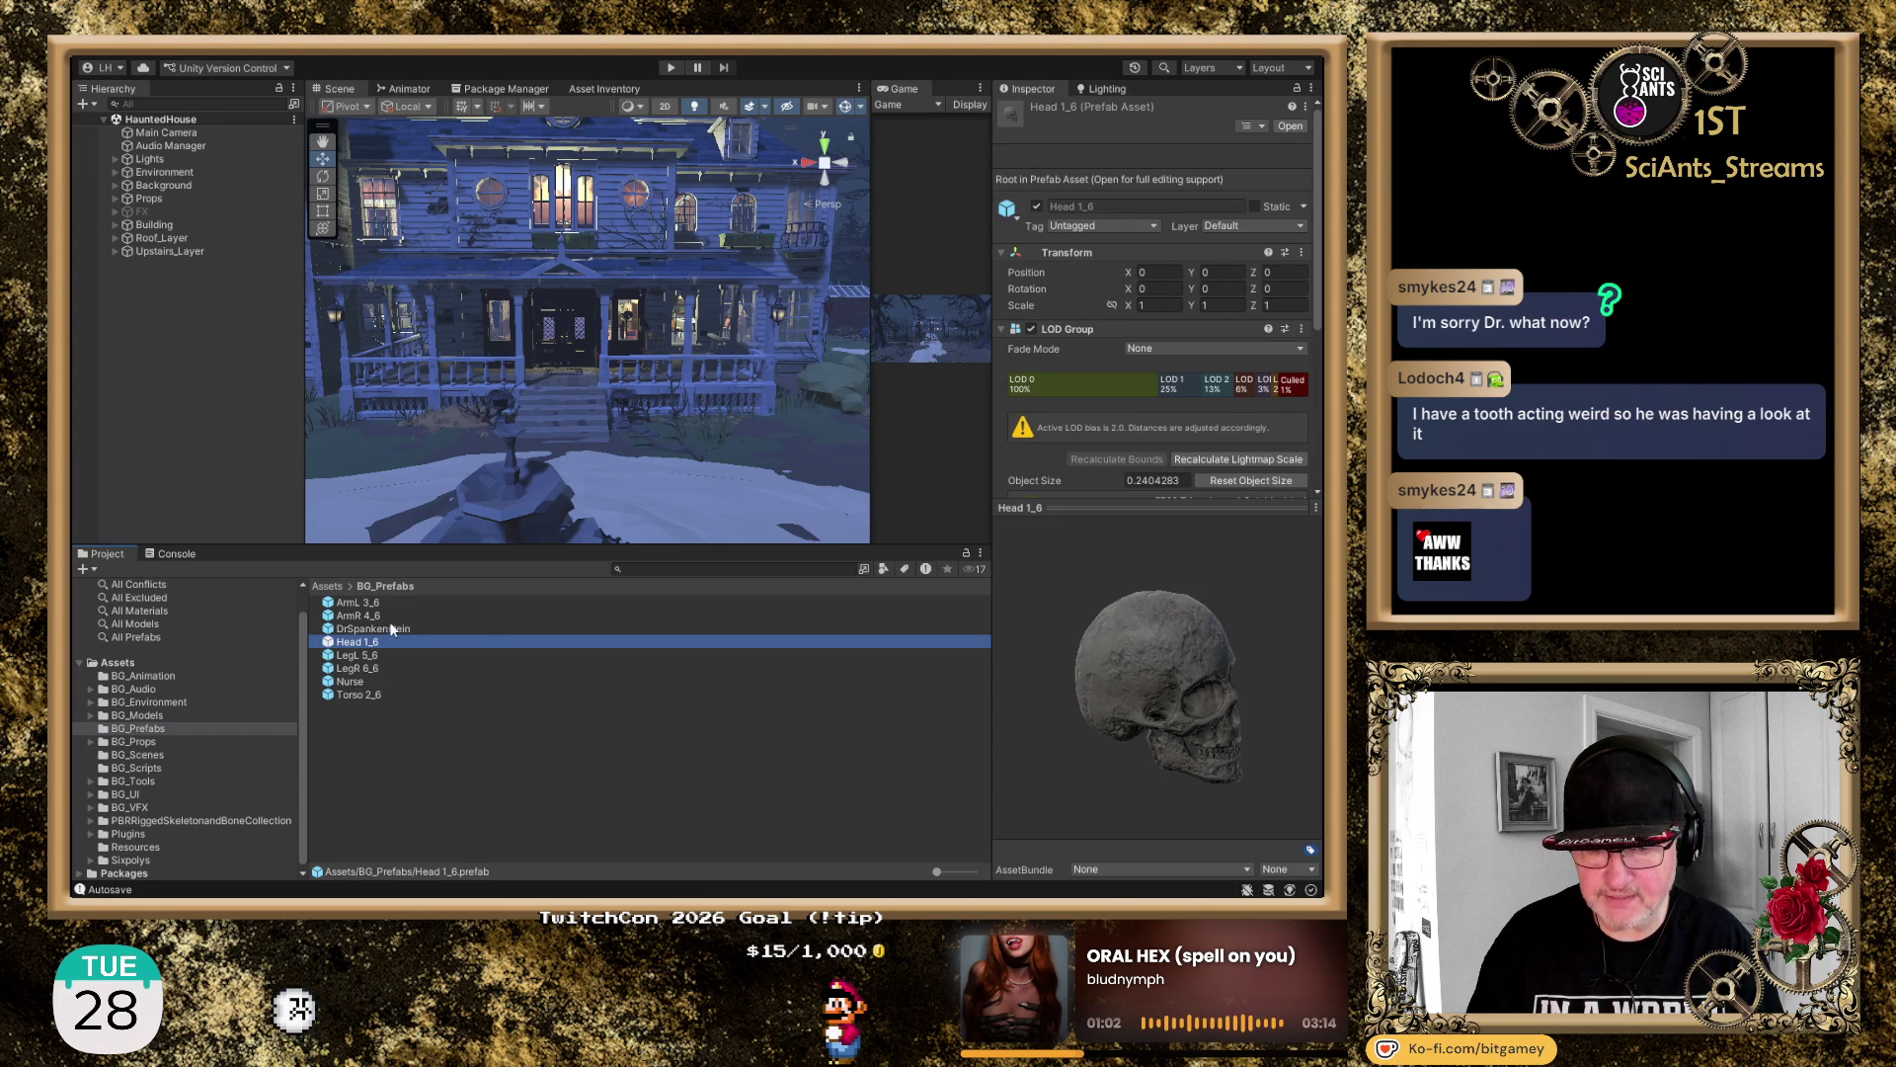
{"action": "left_click_drag", "start_coordinate": [1200, 714], "coordinate": [929, 657]}
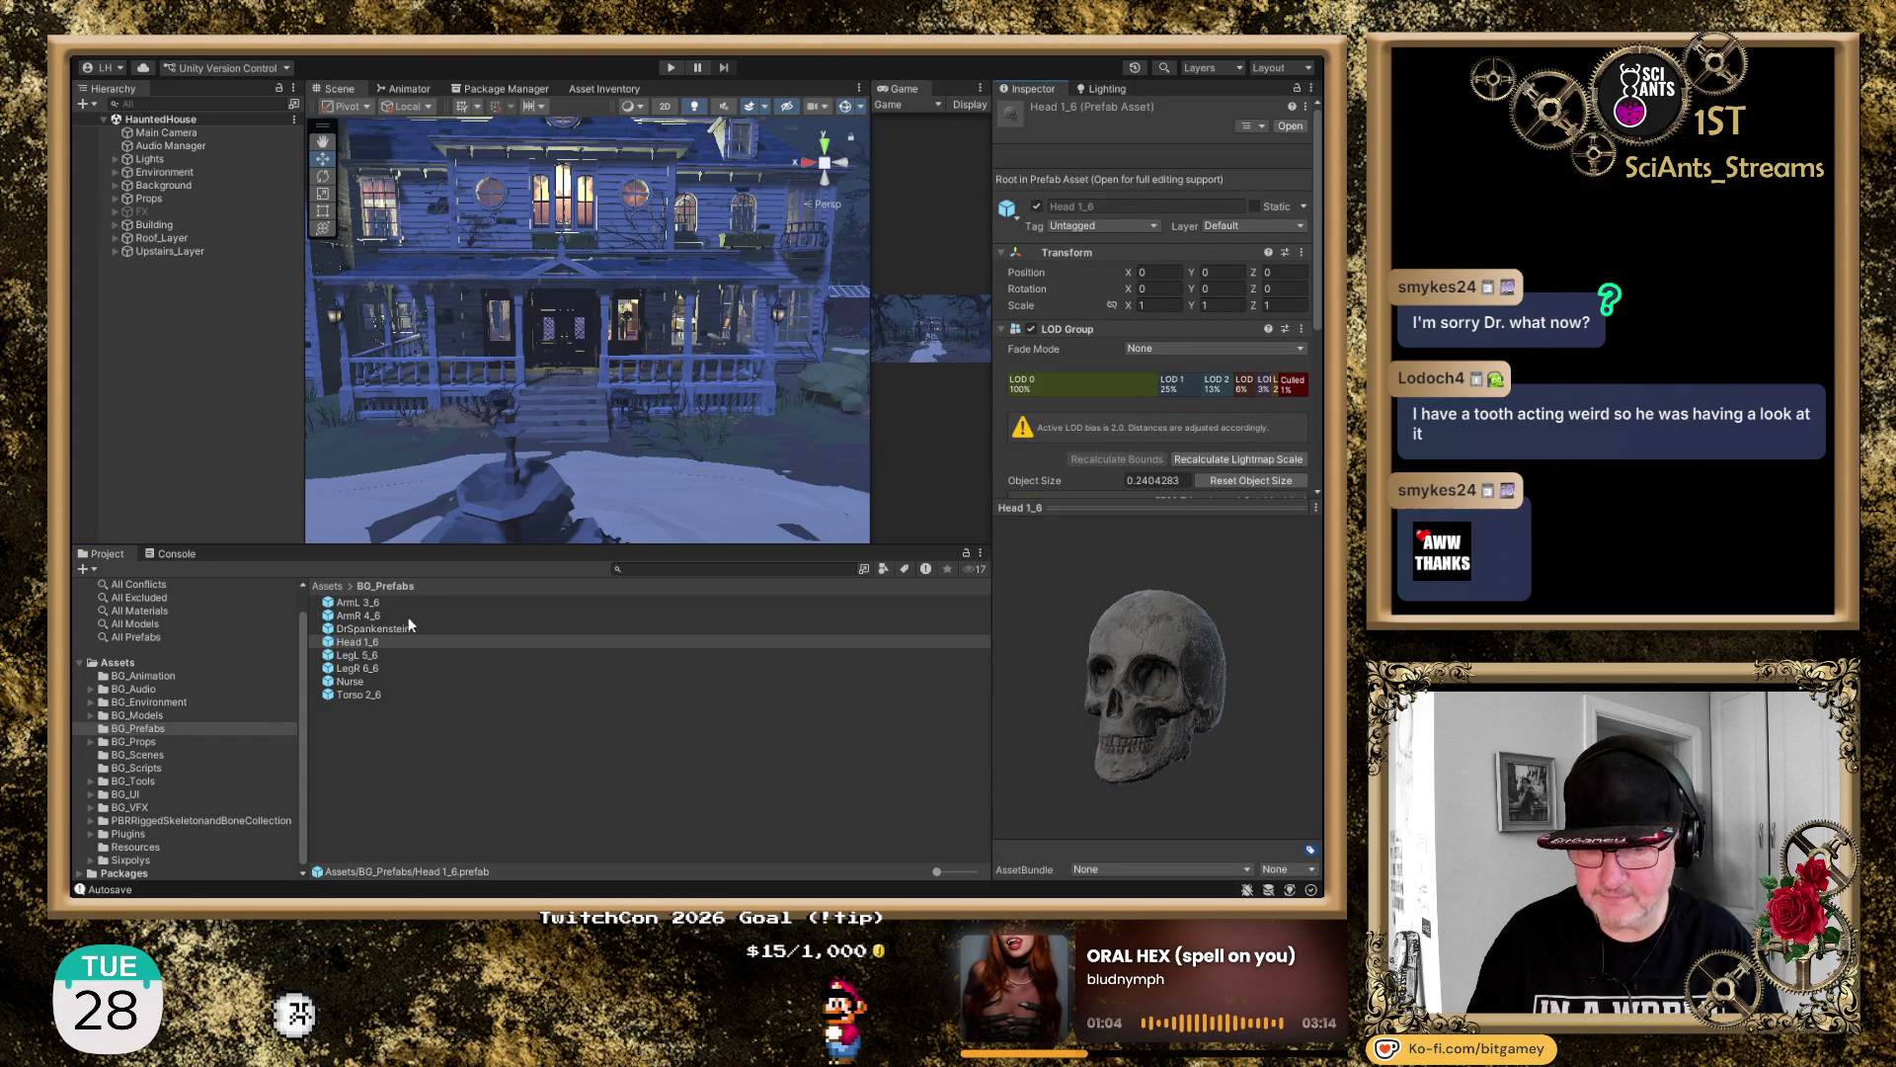
{"action": "left_click", "coordinate": [370, 695]}
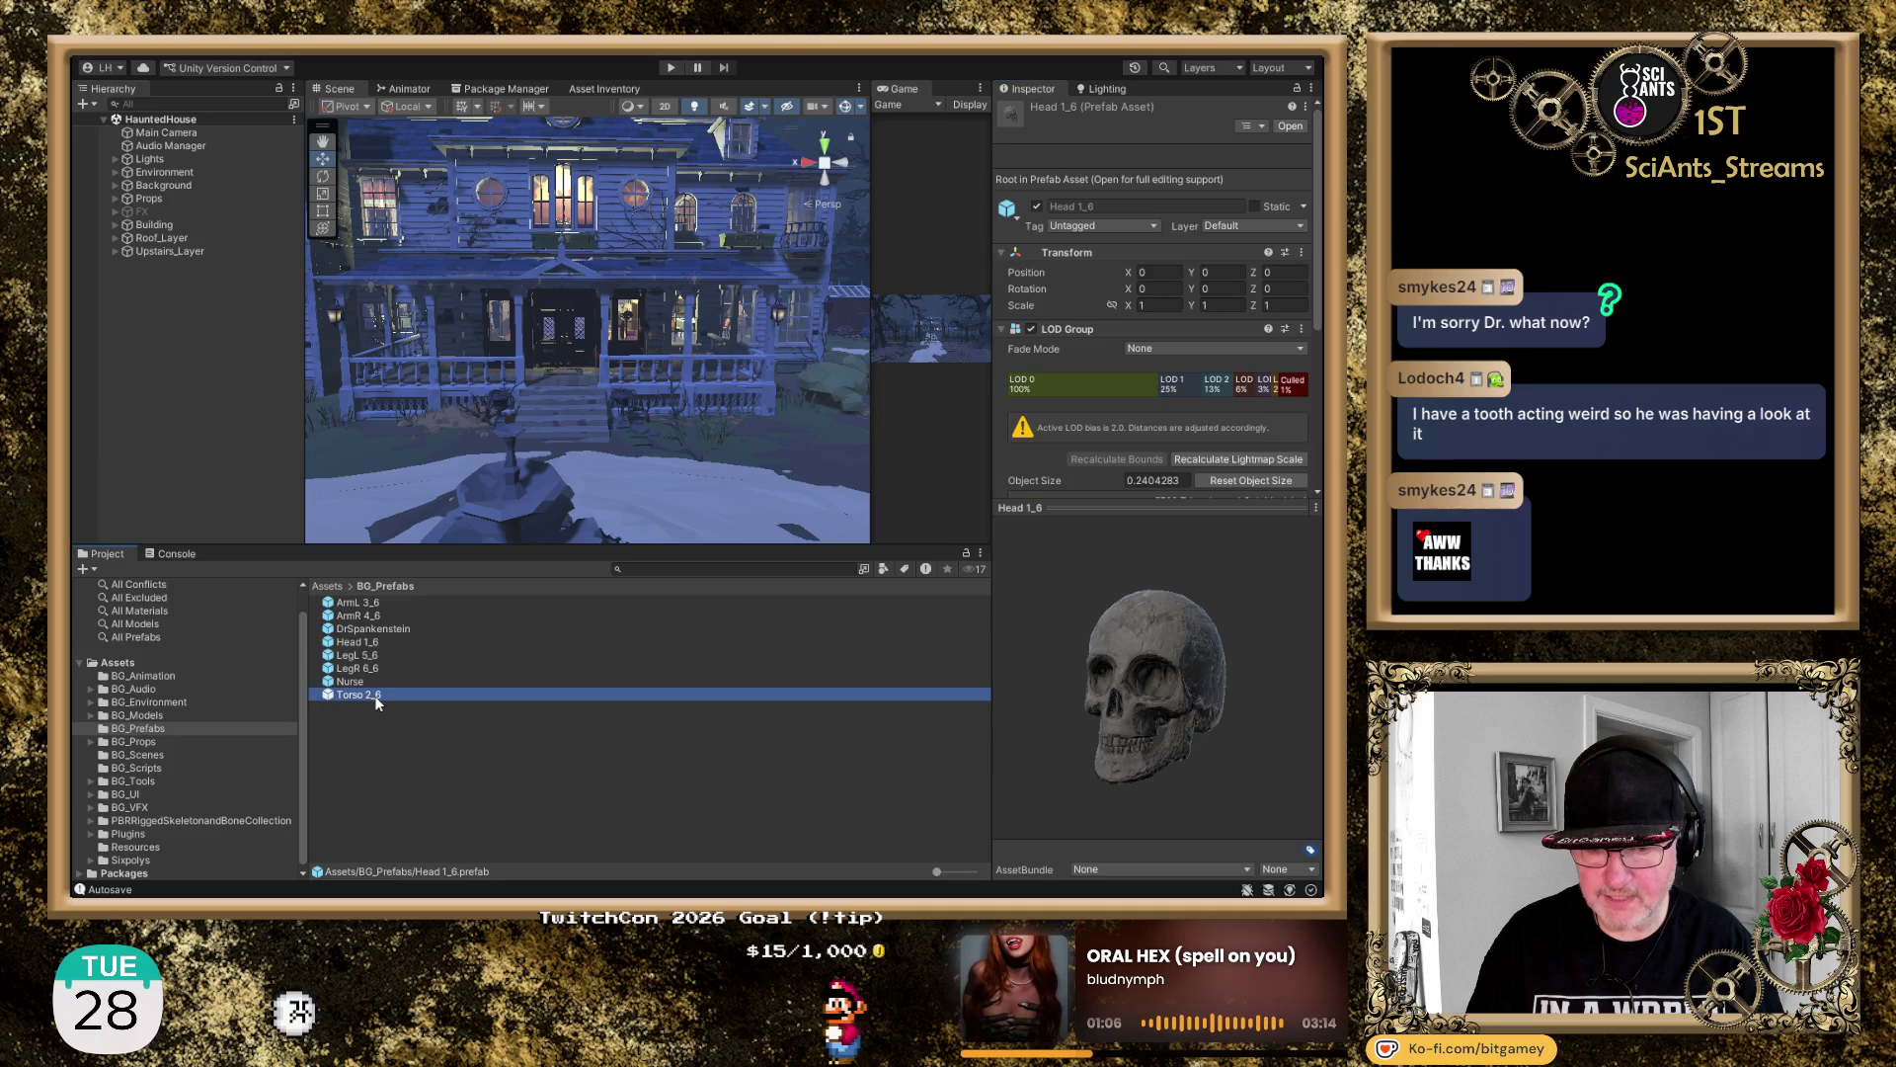
{"action": "mouse_move", "coordinate": [1224, 671]}
{"action": "left_mouse_down"}
{"action": "mouse_move", "coordinate": [1033, 723]}
{"action": "mouse_move", "coordinate": [1110, 732]}
{"action": "mouse_move", "coordinate": [1076, 761]}
{"action": "left_mouse_up"}
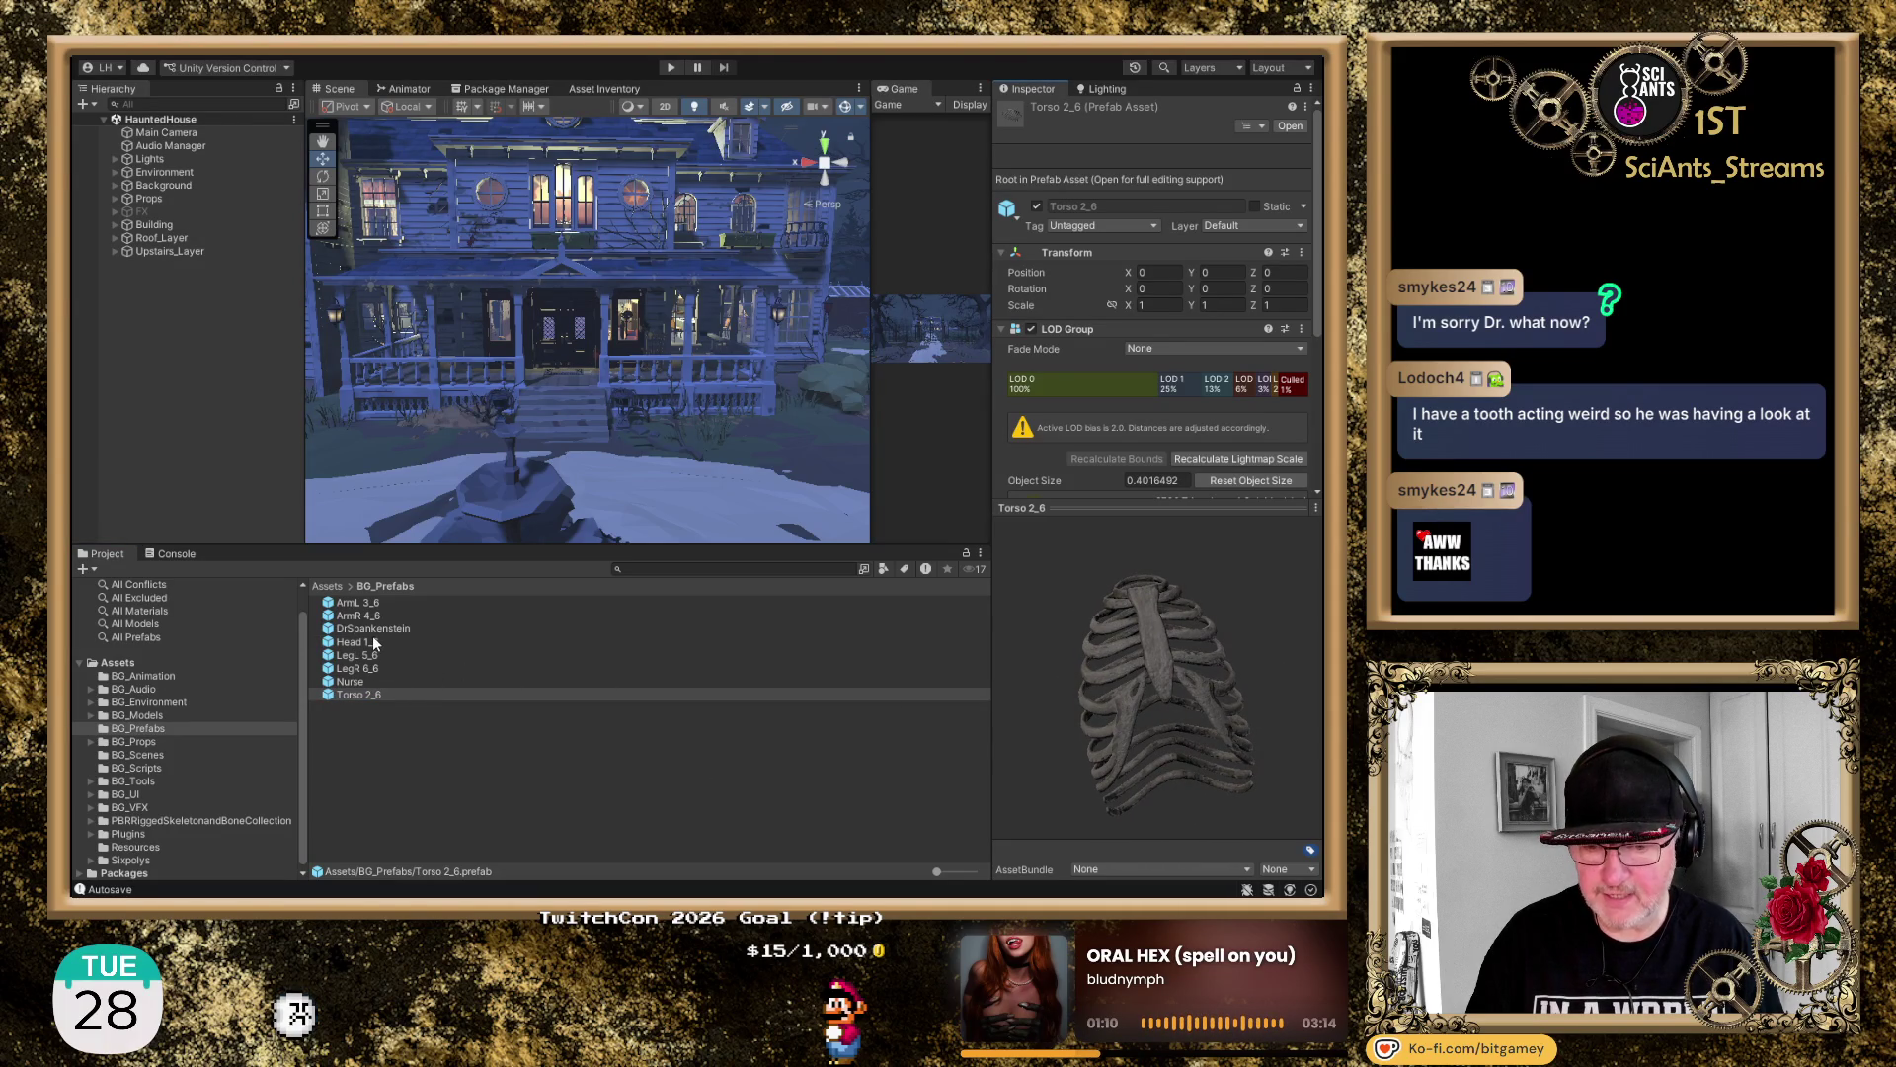
{"action": "left_click", "coordinate": [375, 602]}
{"action": "mouse_move", "coordinate": [1099, 638]}
{"action": "left_mouse_down"}
{"action": "mouse_move", "coordinate": [1167, 700]}
{"action": "mouse_move", "coordinate": [1098, 695]}
{"action": "left_mouse_up"}
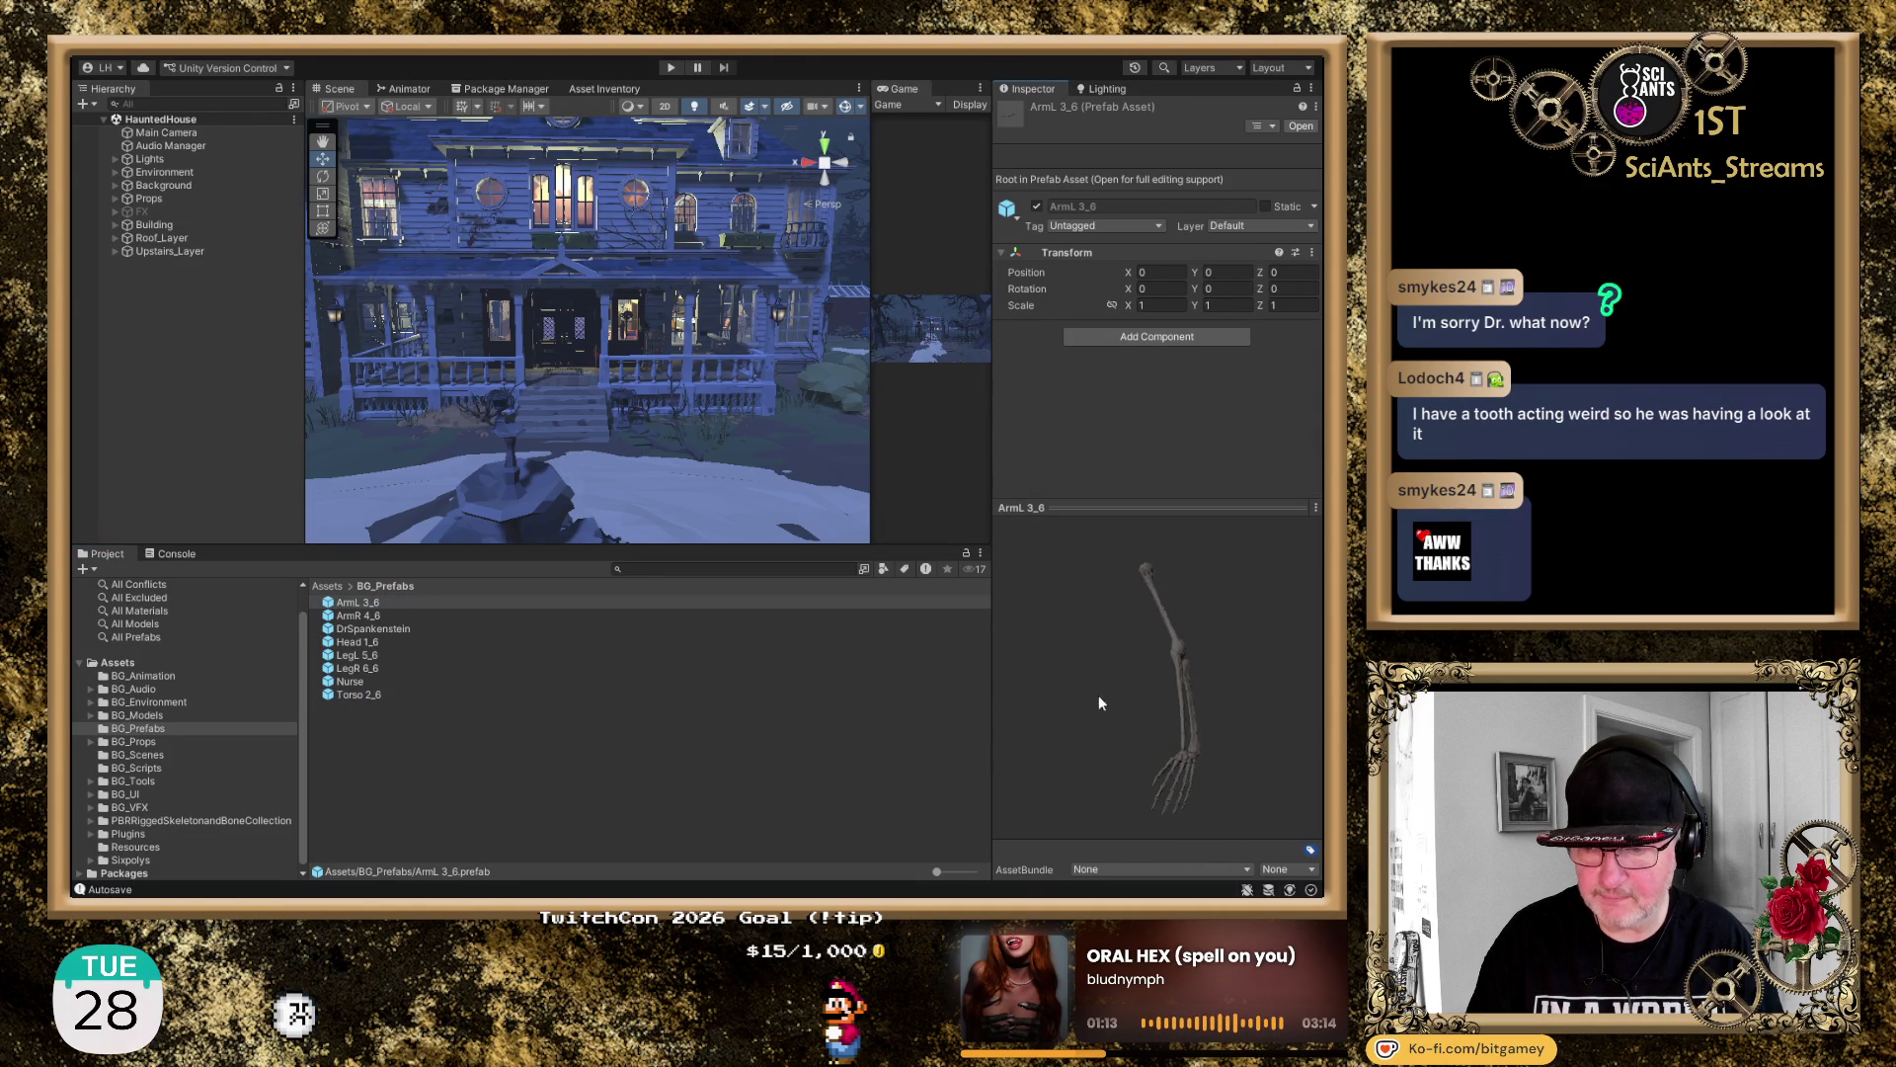
{"action": "left_click", "coordinate": [361, 616]}
{"action": "mouse_move", "coordinate": [1046, 699]}
{"action": "left_mouse_down"}
{"action": "mouse_move", "coordinate": [1147, 648]}
{"action": "mouse_move", "coordinate": [1234, 727]}
{"action": "left_mouse_up"}
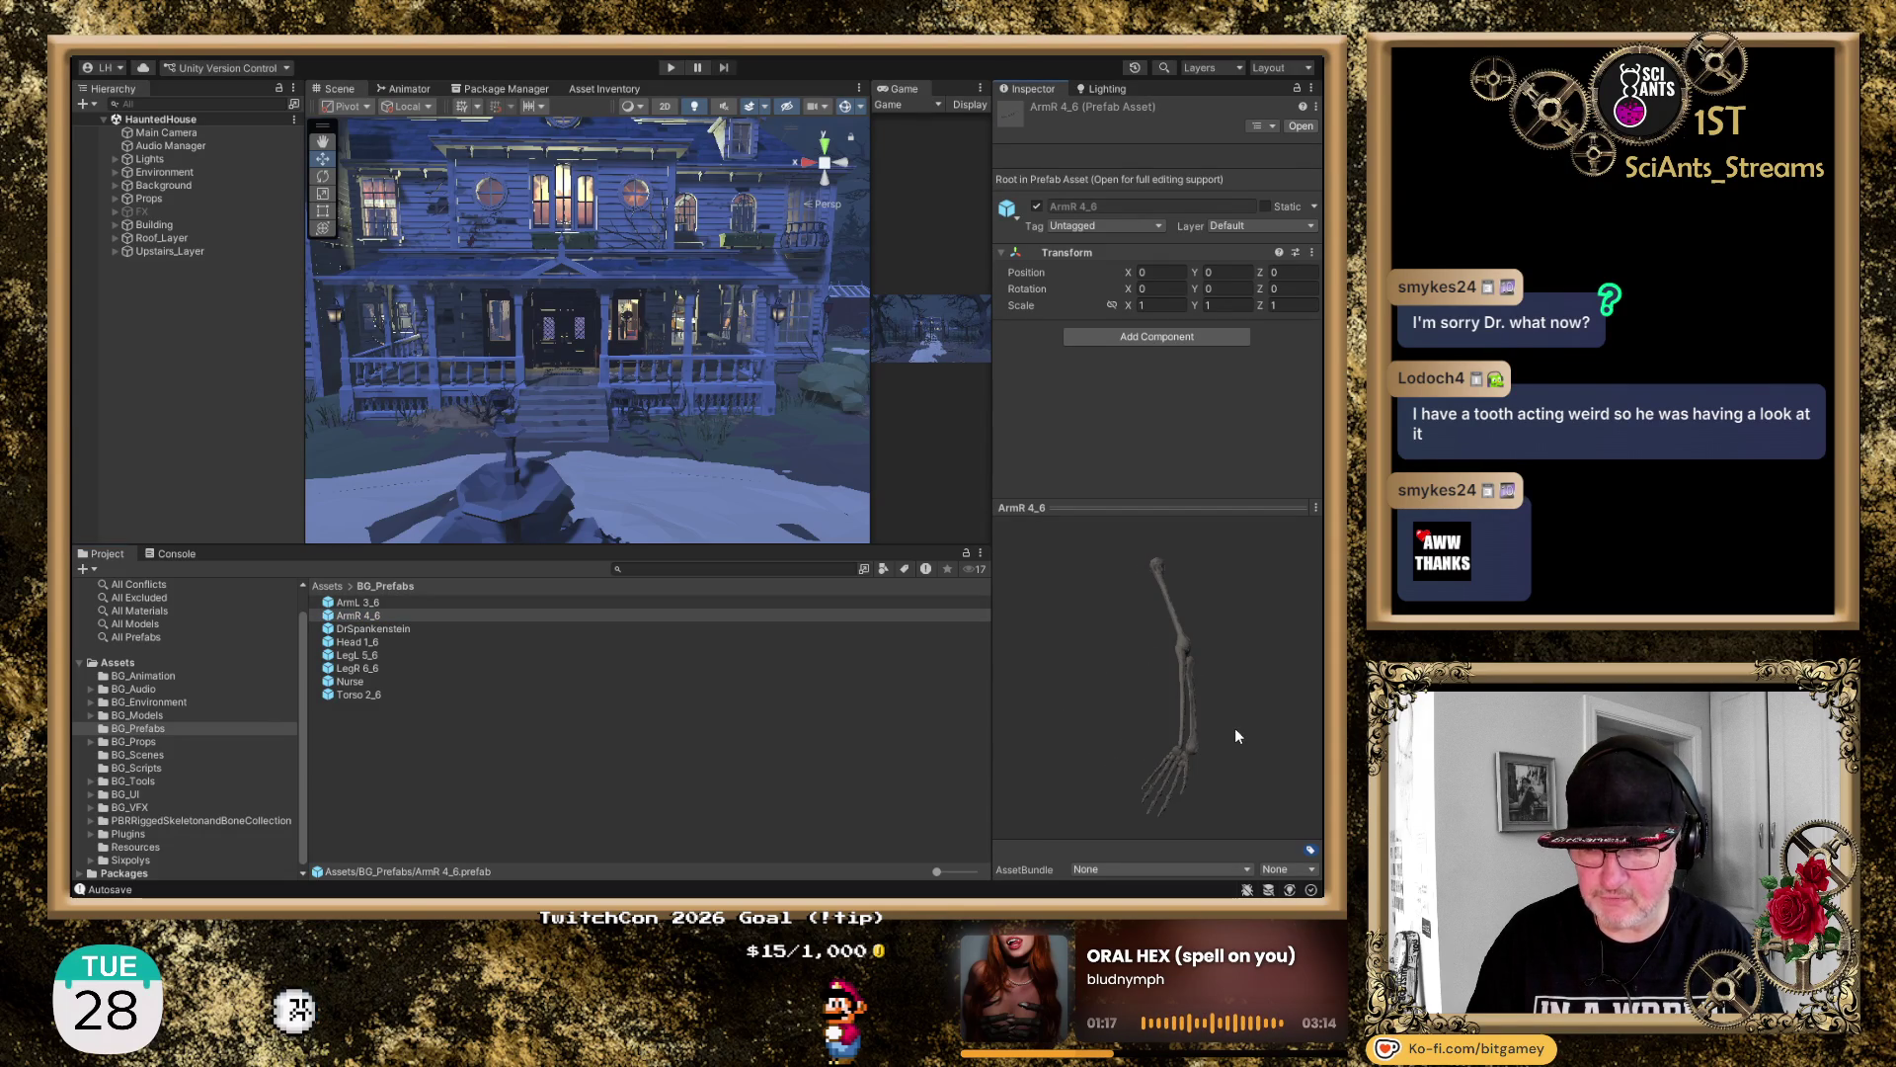
Compare the LegL 5_6 and LegR 6_6 prefabs, then drag LegL 5_6 into the scene
{"action": "left_click", "coordinate": [381, 654]}
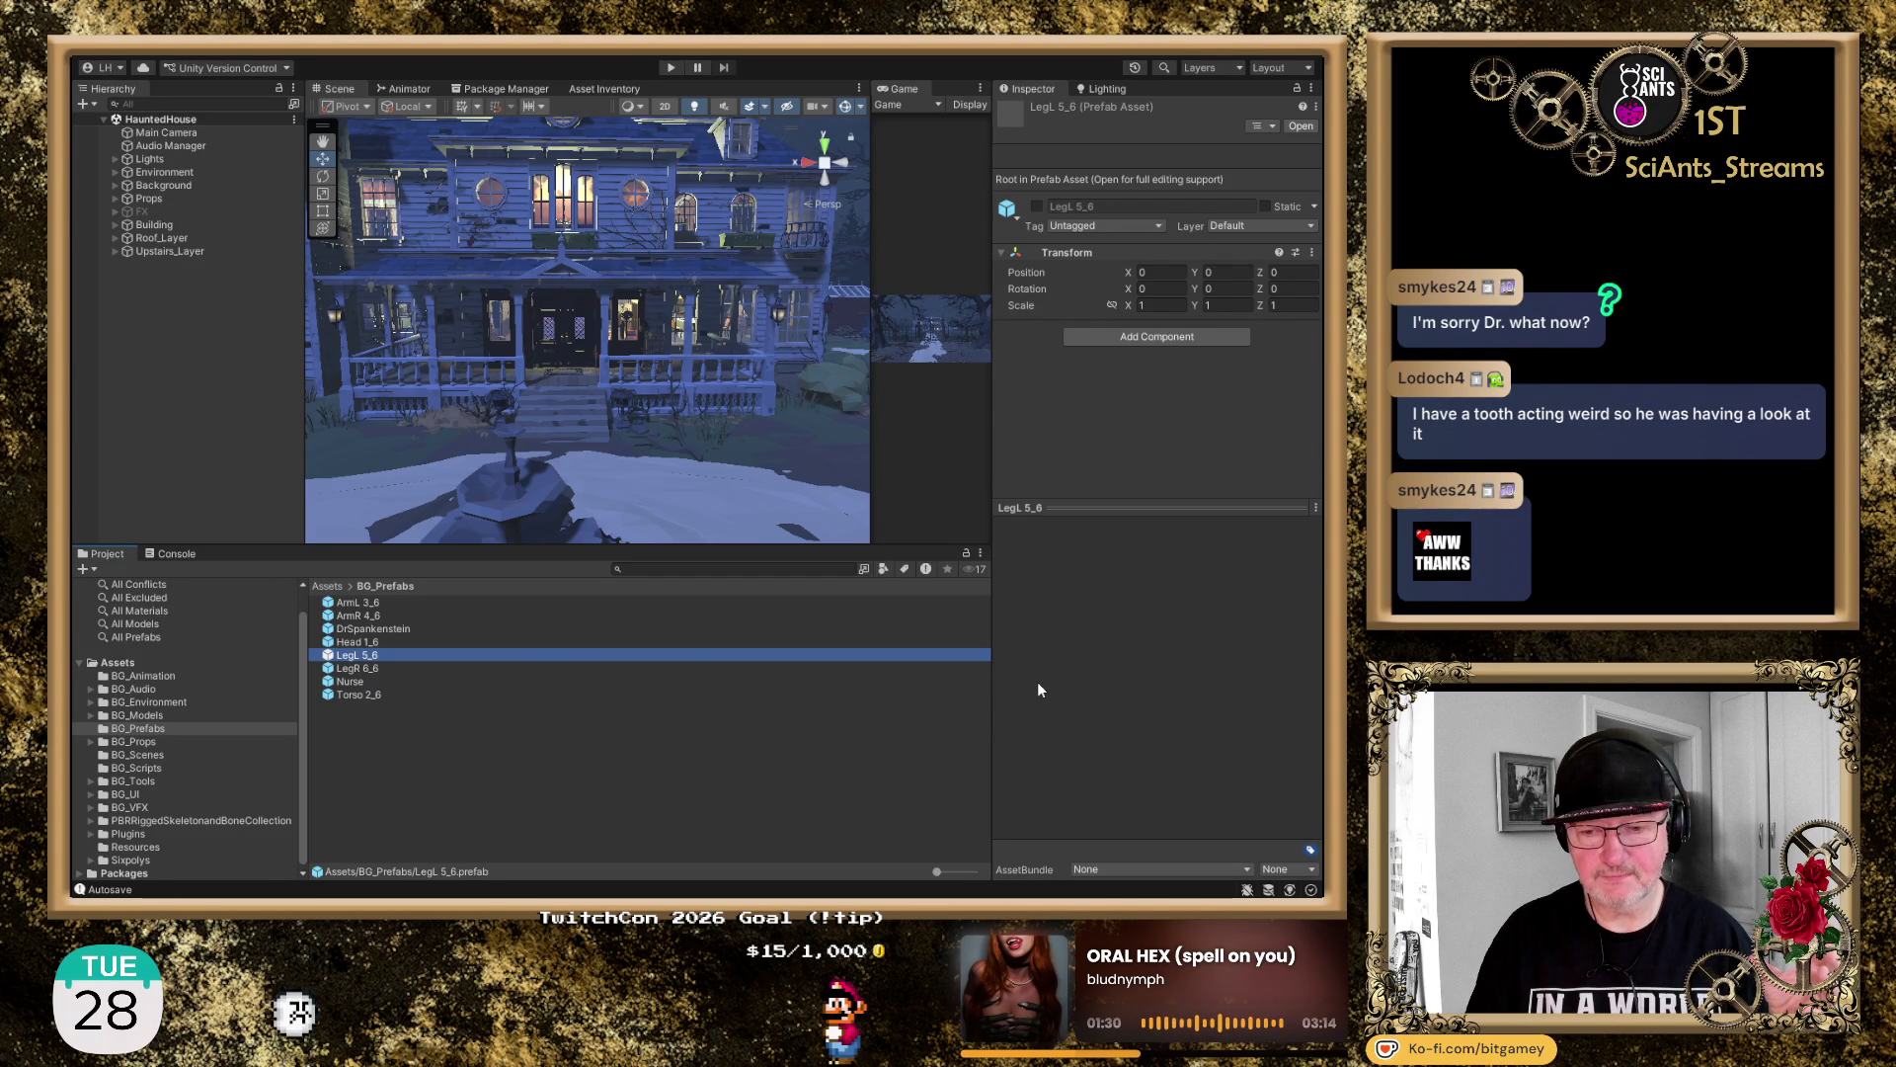
{"action": "left_click", "coordinate": [373, 670]}
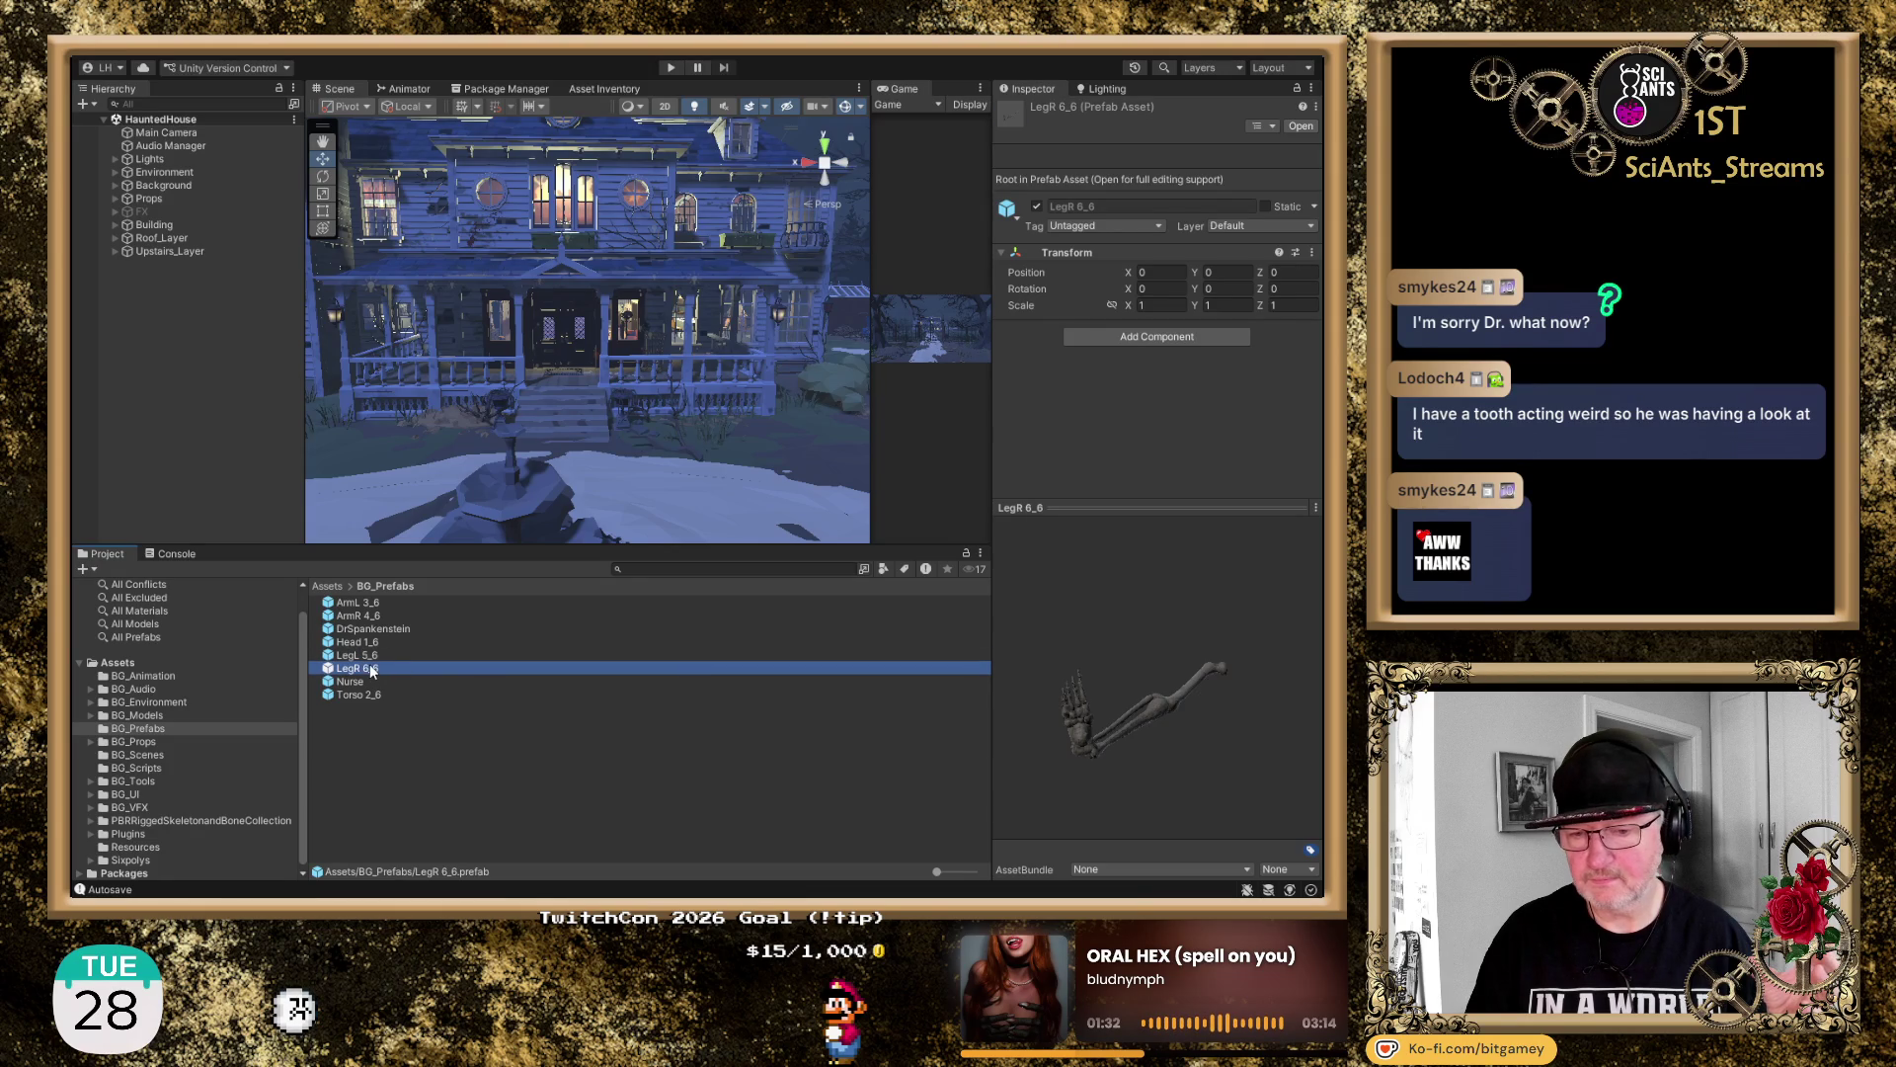
{"action": "left_click", "coordinate": [367, 657]}
{"action": "left_click", "coordinate": [353, 668]}
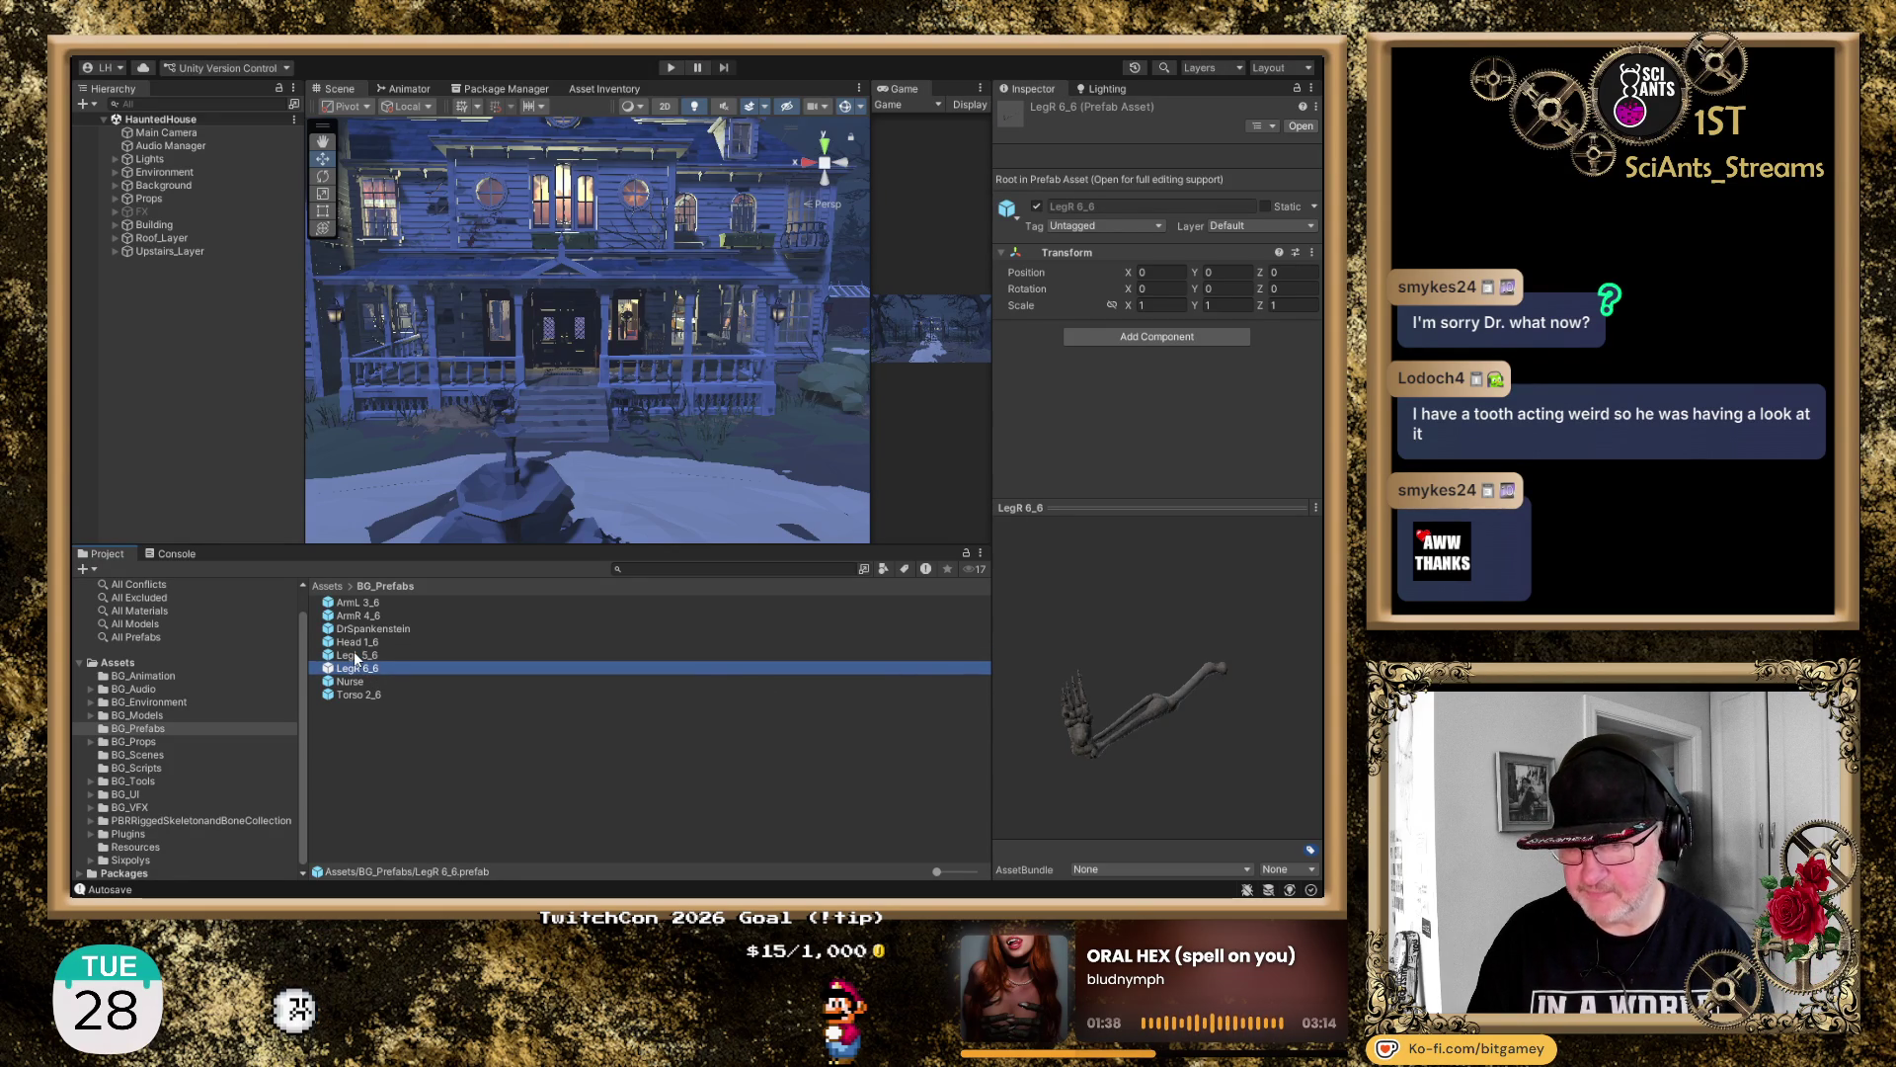
{"action": "left_click", "coordinate": [366, 658]}
{"action": "left_click_drag", "start_coordinate": [367, 661], "coordinate": [191, 381]}
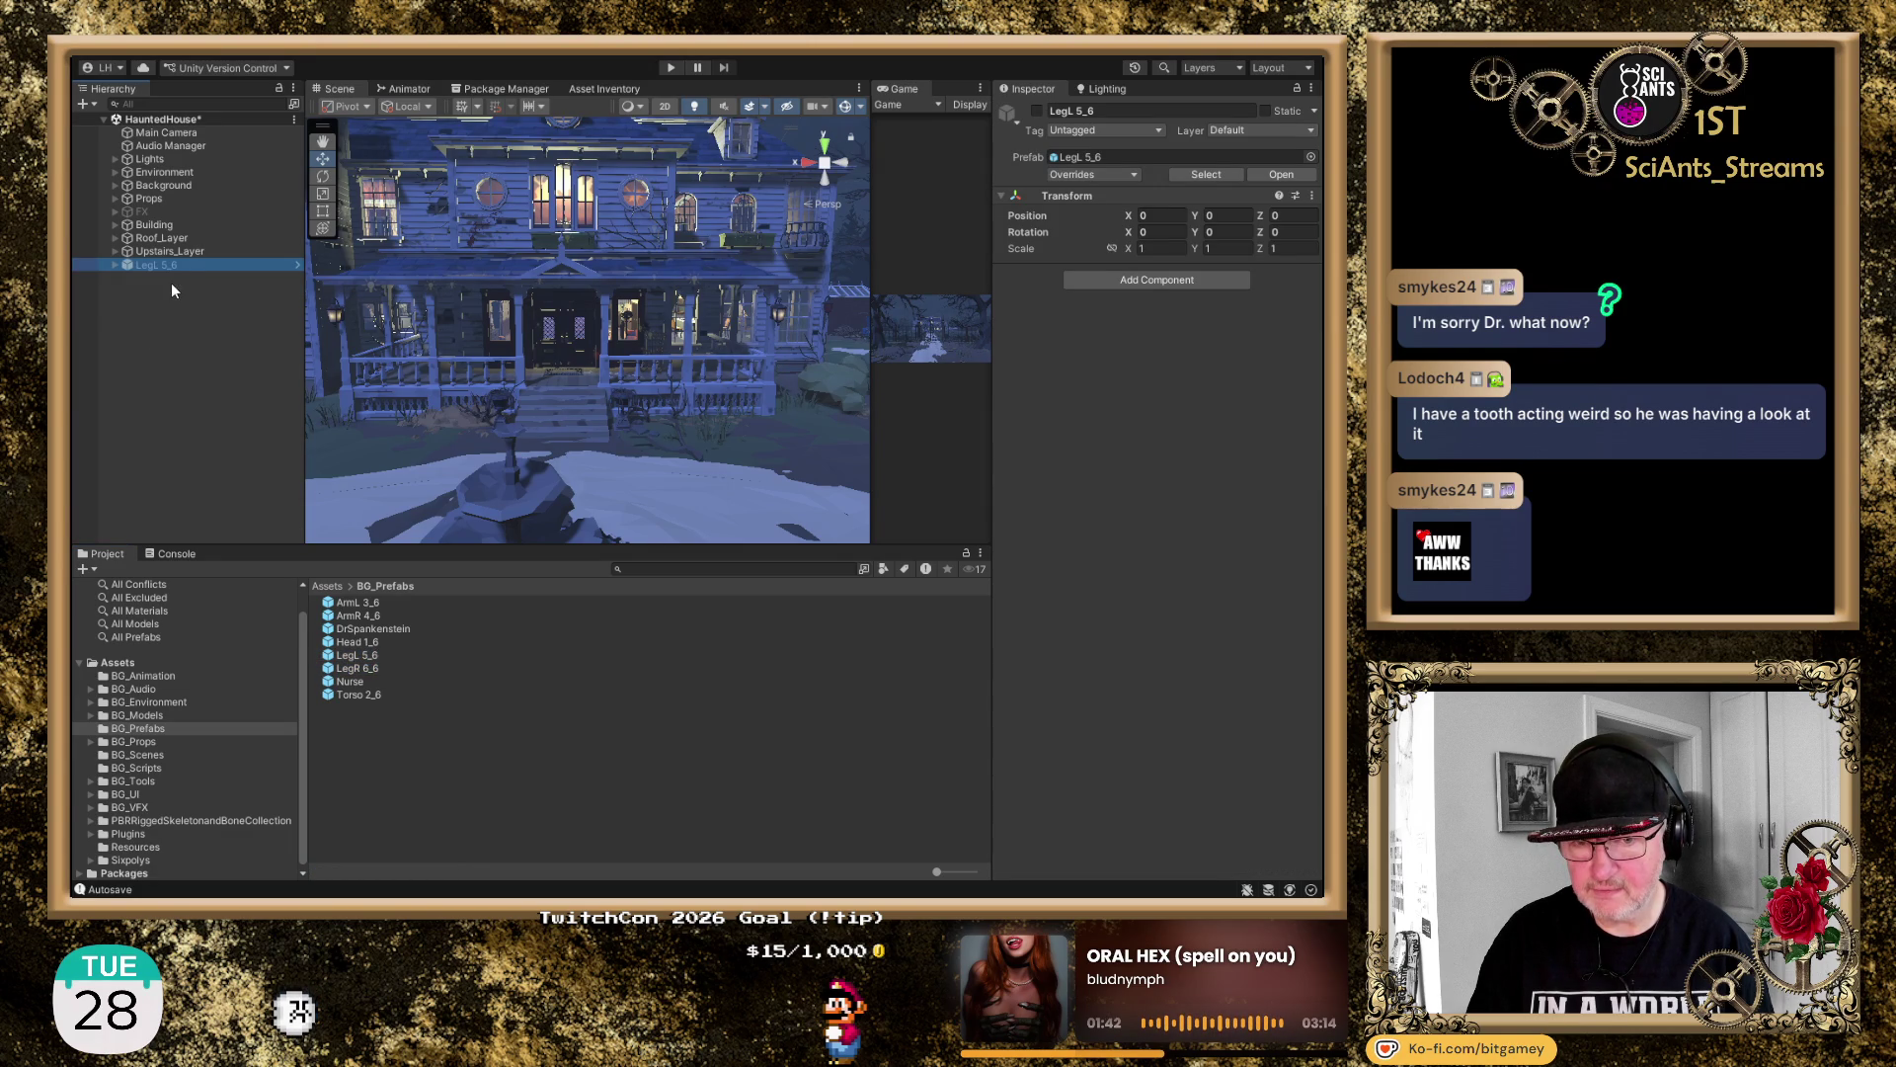
Delete the LegL 5_6 instance from the scene and recheck the two leg prefabs
{"action": "left_click", "coordinate": [1036, 110]}
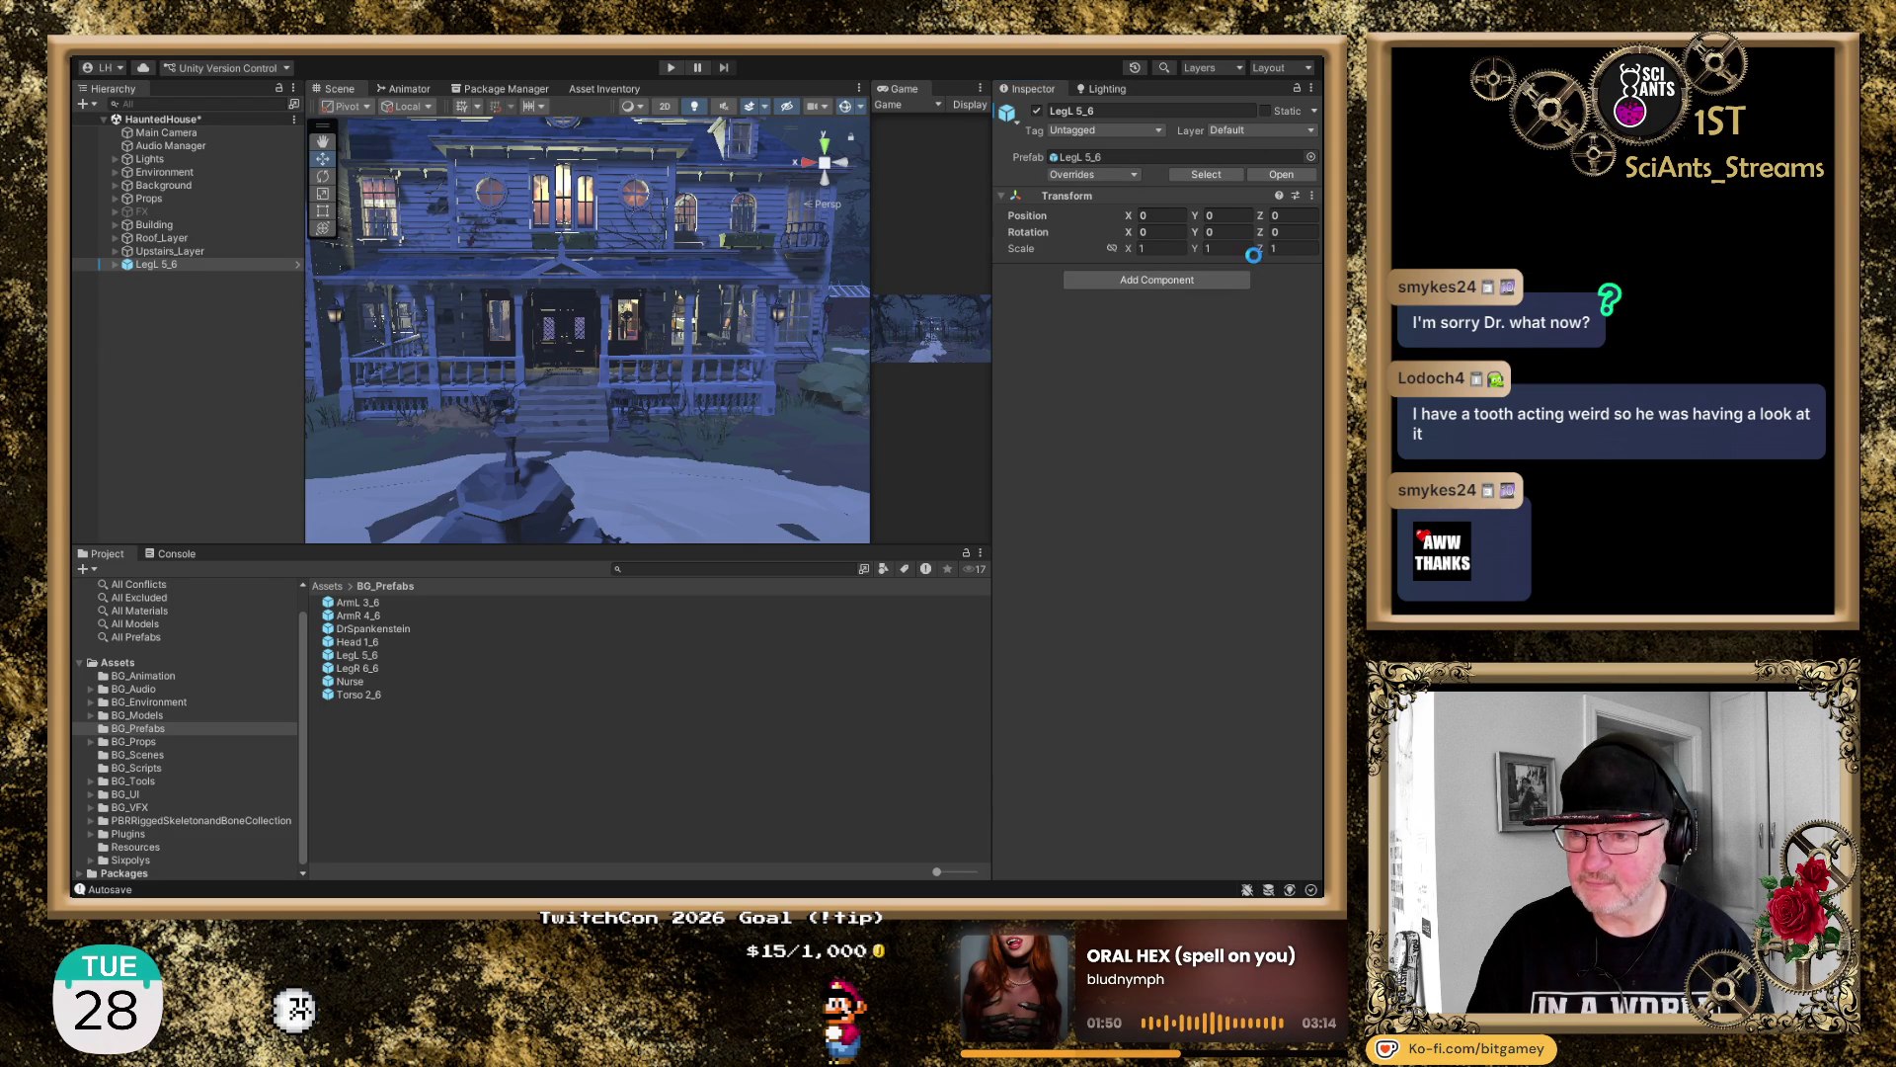
{"action": "key", "text": "Delete"}
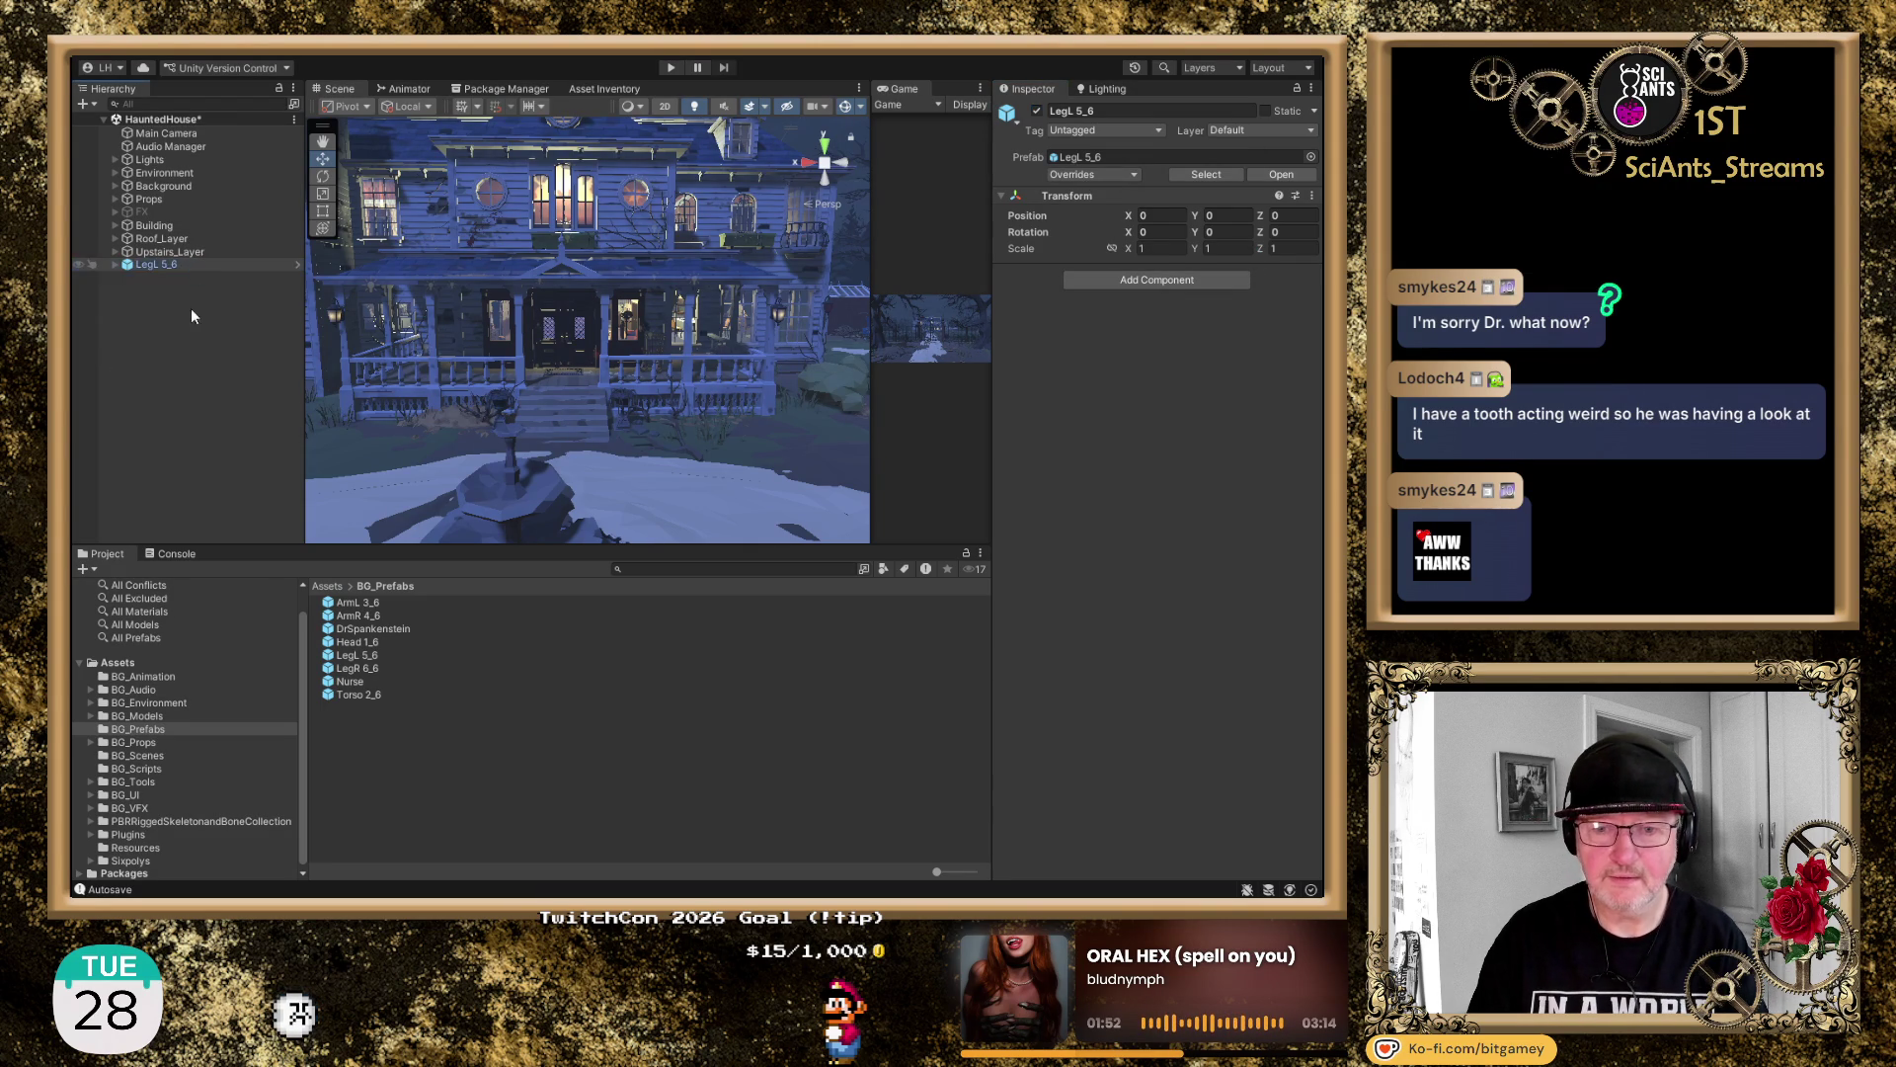
{"action": "left_click", "coordinate": [365, 658]}
{"action": "left_click", "coordinate": [369, 666]}
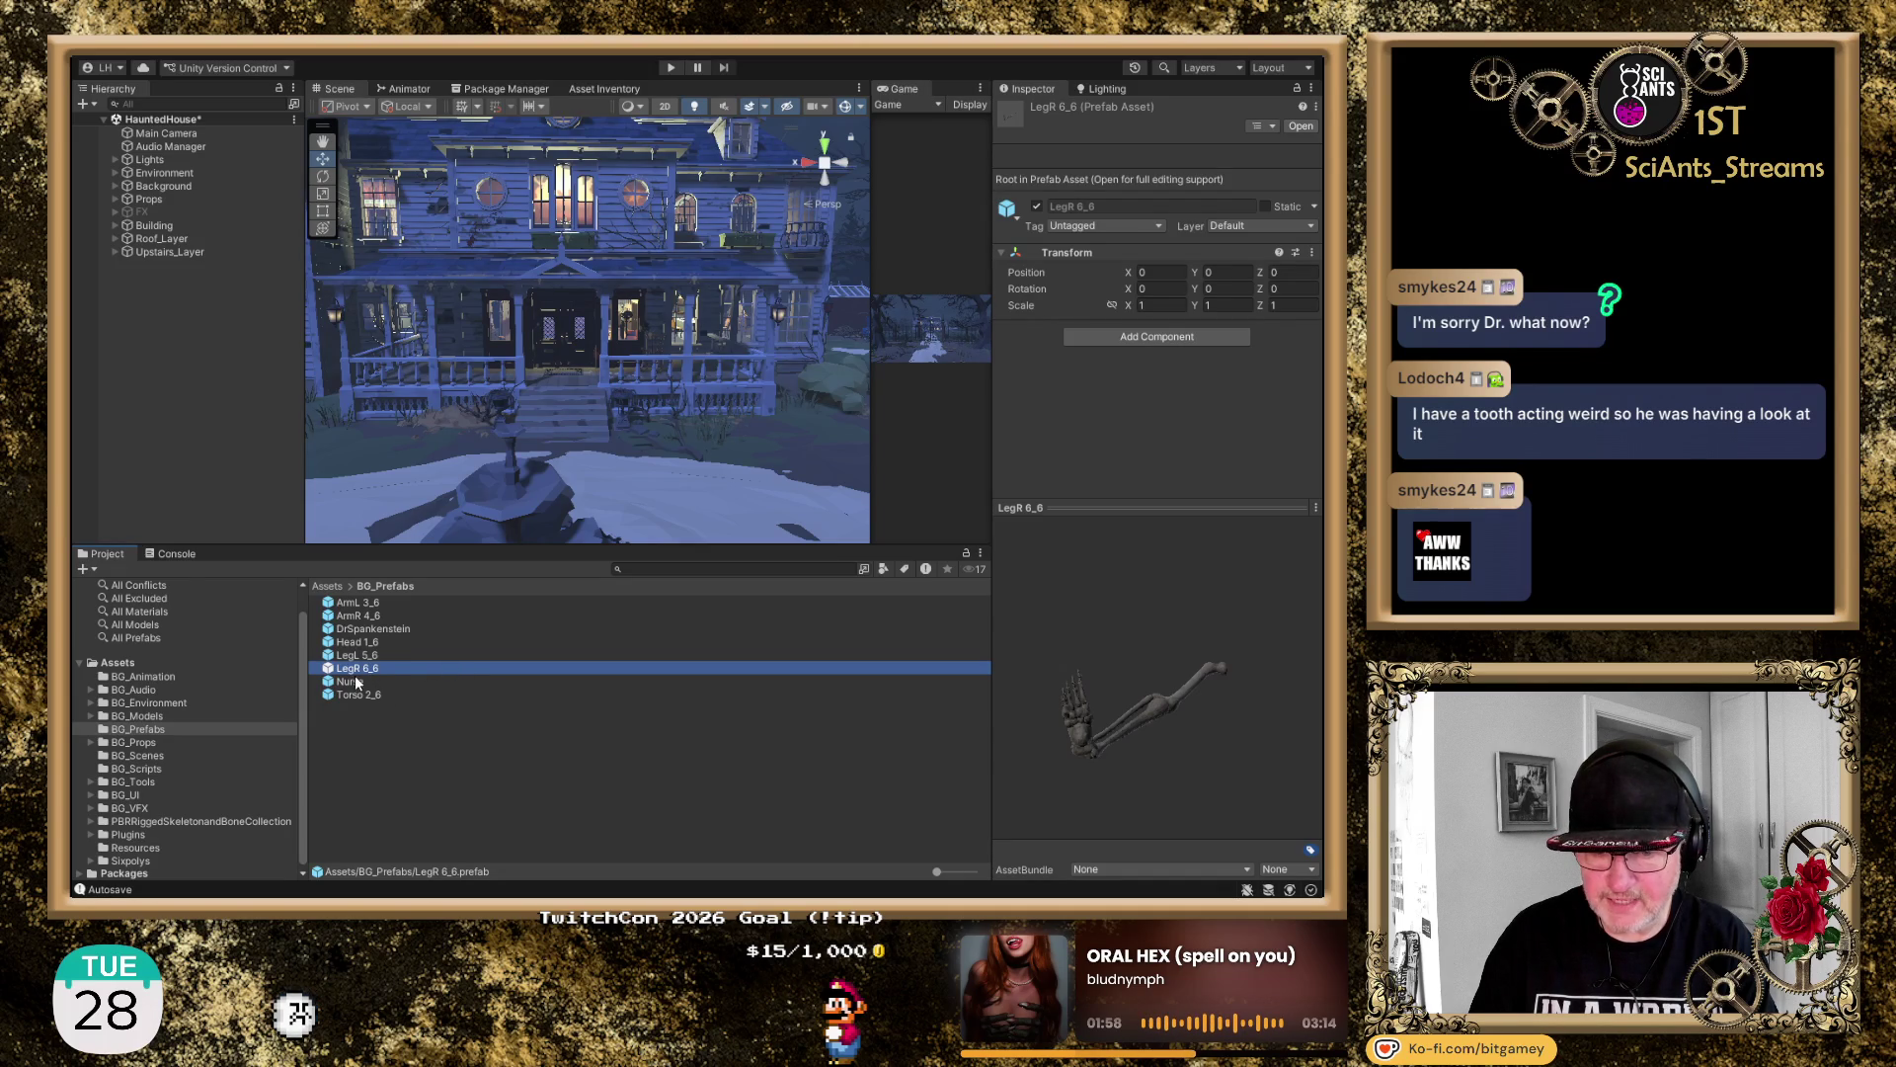
Inspect the Nurse and DrSpankenstein prefabs, rotating each model in the preview
{"action": "left_click", "coordinate": [350, 682]}
{"action": "left_click", "coordinate": [1147, 643]}
{"action": "mouse_move", "coordinate": [1148, 644]}
{"action": "left_mouse_down"}
{"action": "mouse_move", "coordinate": [1029, 625]}
{"action": "mouse_move", "coordinate": [1029, 571]}
{"action": "mouse_move", "coordinate": [1016, 636]}
{"action": "left_mouse_up"}
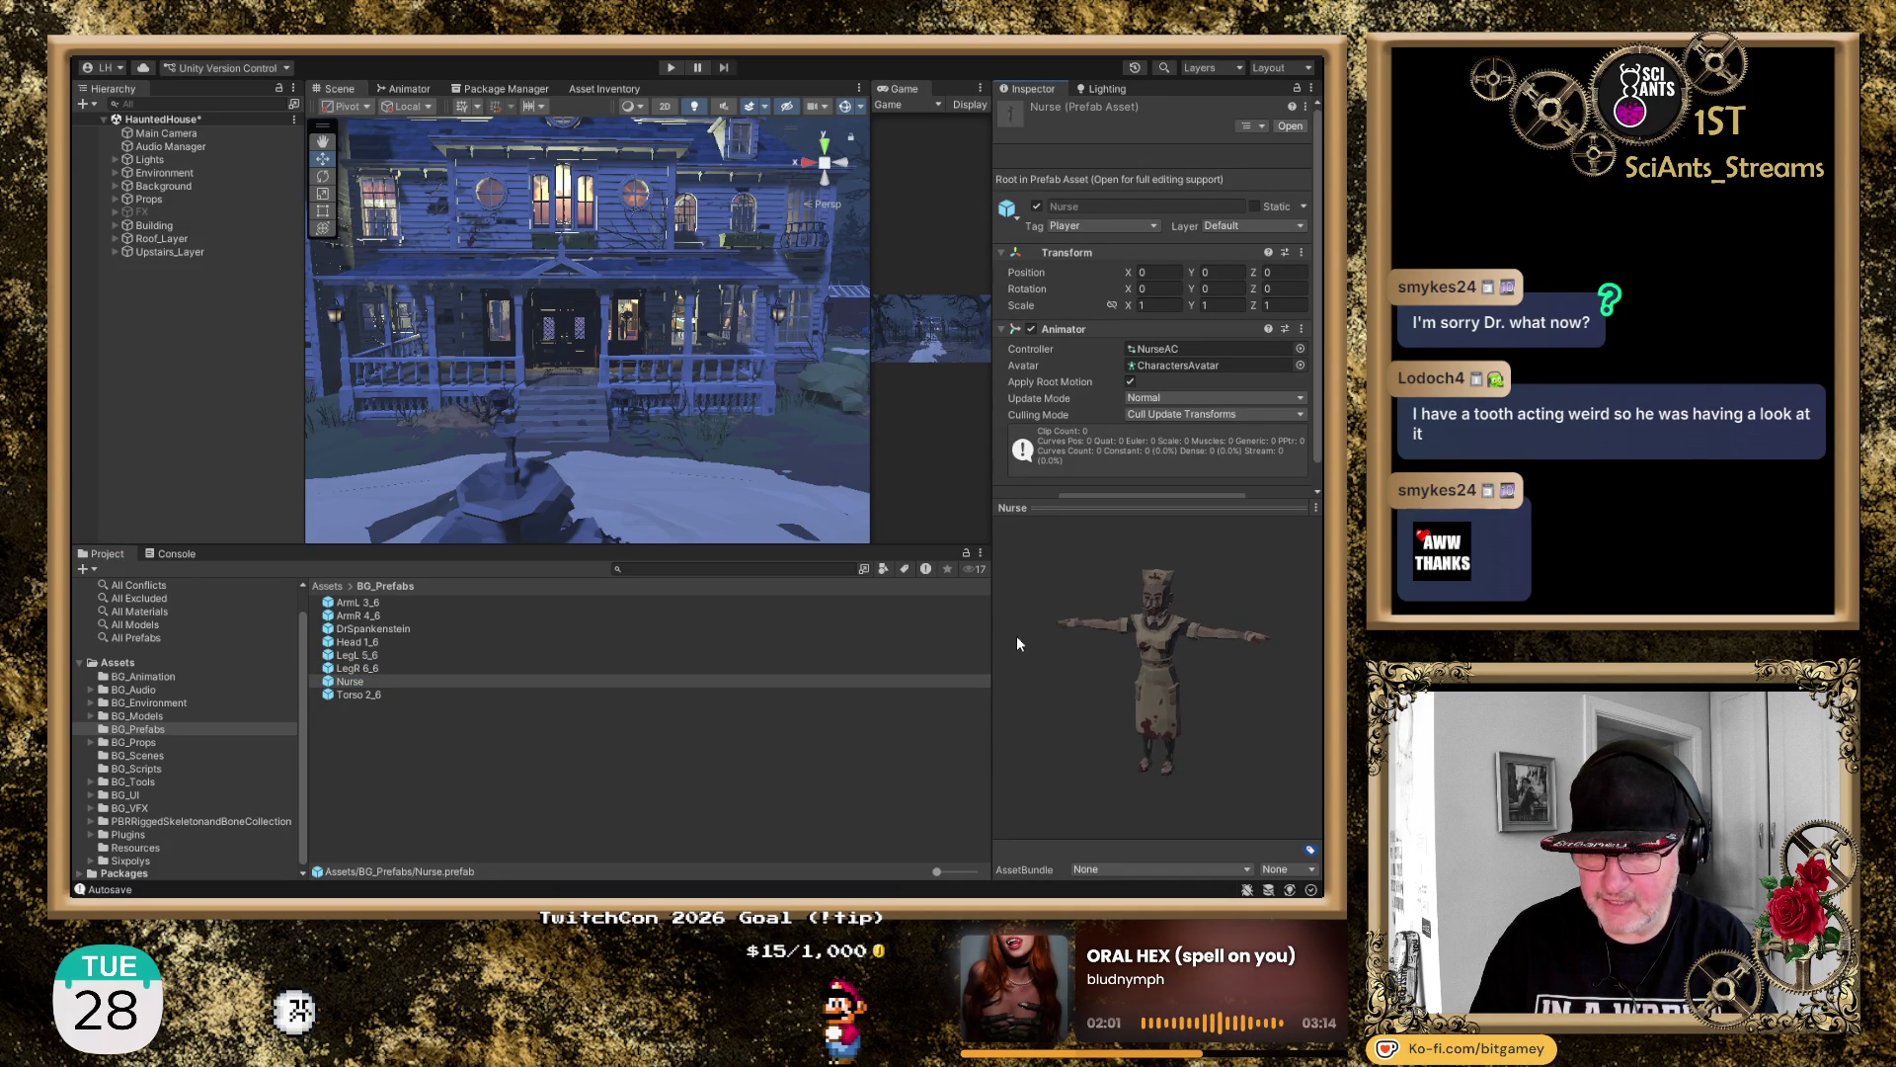
{"action": "mouse_move", "coordinate": [1306, 671]}
{"action": "left_mouse_down"}
{"action": "mouse_move", "coordinate": [964, 632]}
{"action": "mouse_move", "coordinate": [828, 650]}
{"action": "mouse_move", "coordinate": [897, 649]}
{"action": "mouse_move", "coordinate": [884, 630]}
{"action": "mouse_move", "coordinate": [859, 641]}
{"action": "left_mouse_up"}
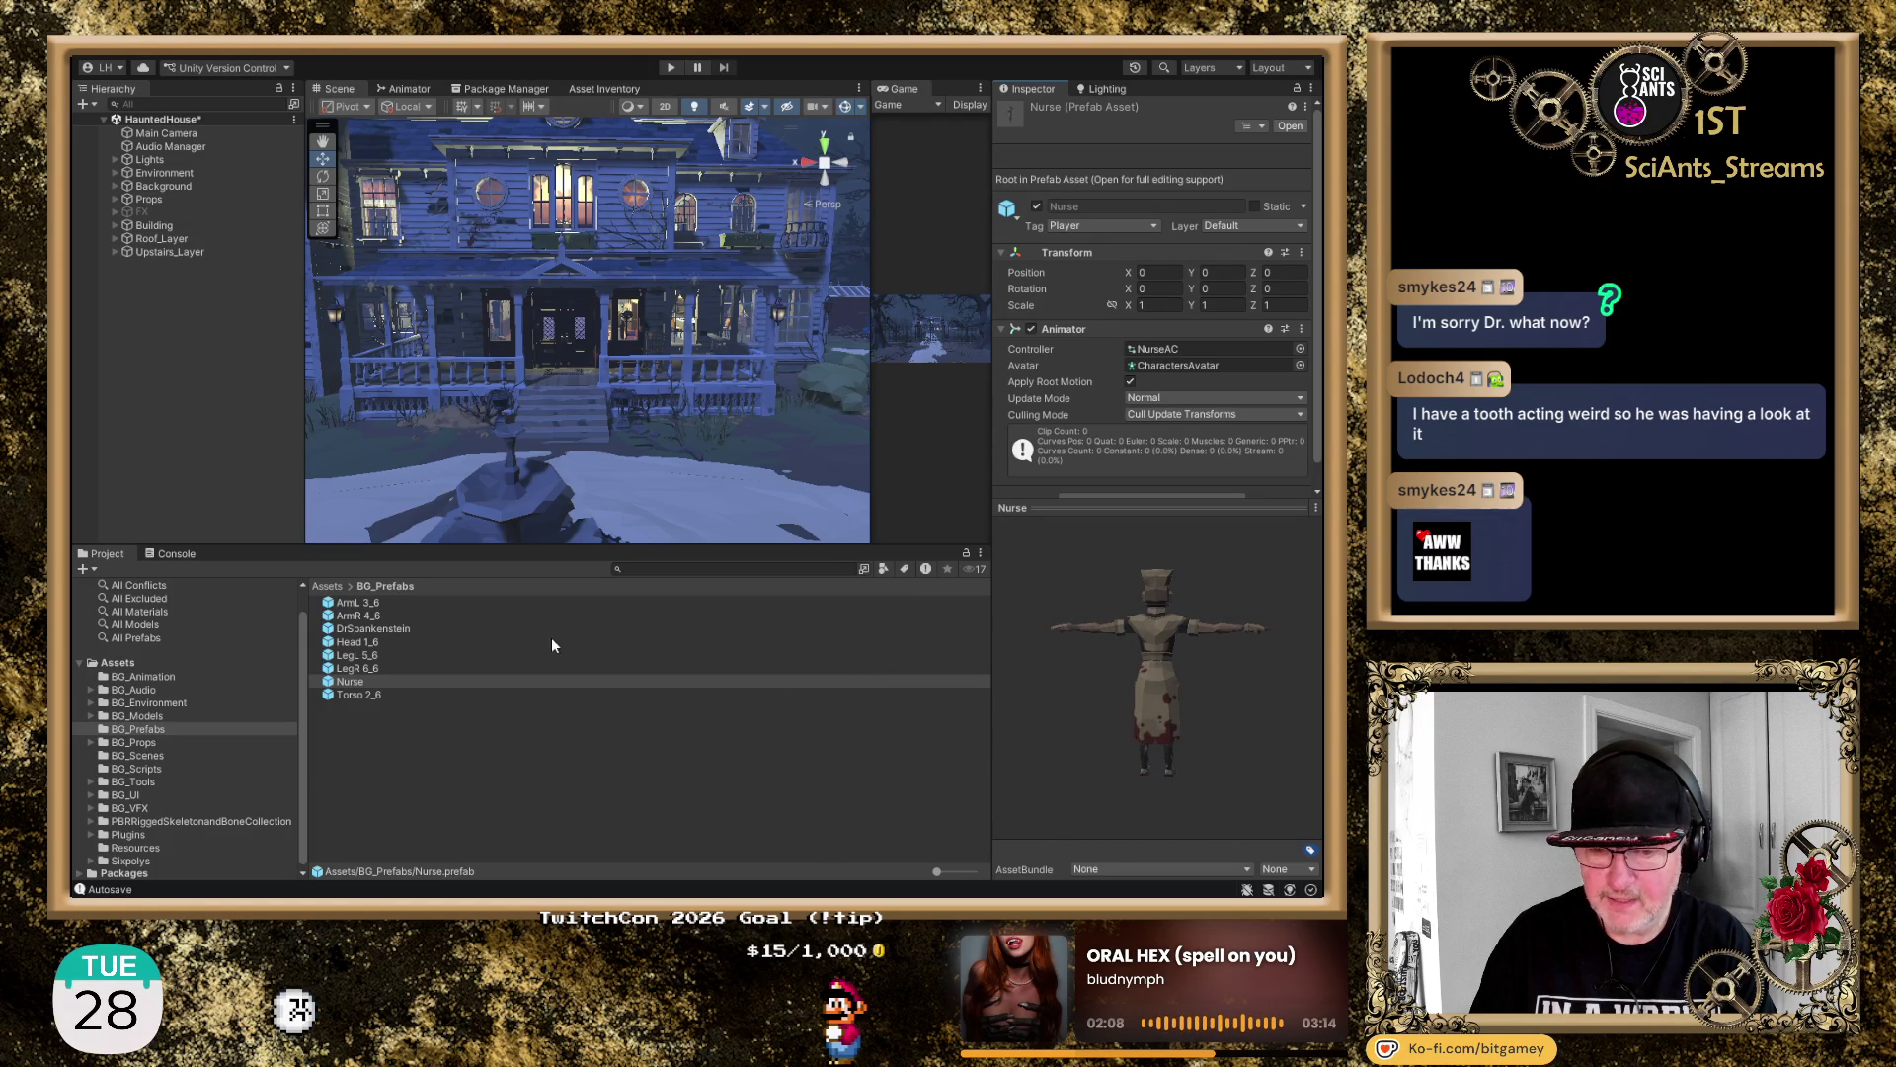
{"action": "left_click", "coordinate": [397, 626]}
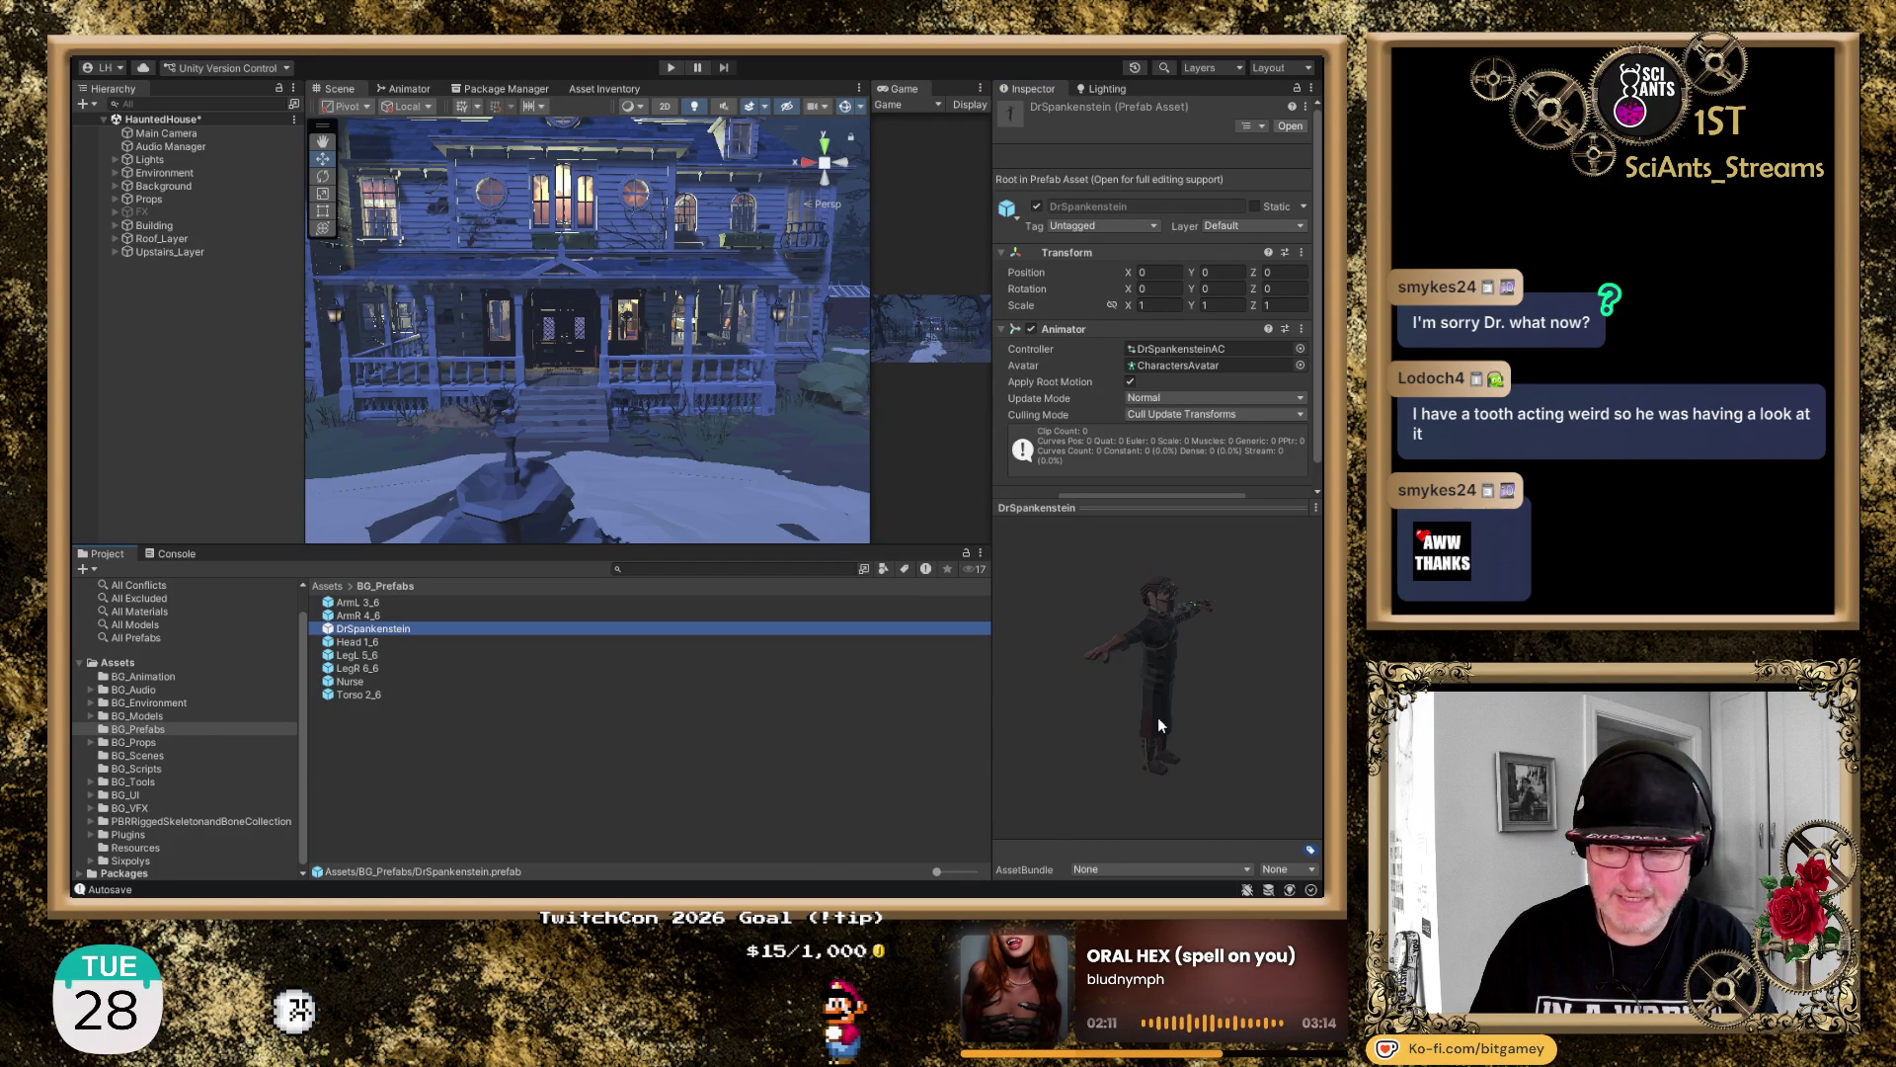
{"action": "mouse_move", "coordinate": [1177, 688]}
{"action": "left_mouse_down"}
{"action": "mouse_move", "coordinate": [948, 631]}
{"action": "mouse_move", "coordinate": [1027, 708]}
{"action": "mouse_move", "coordinate": [1063, 680]}
{"action": "mouse_move", "coordinate": [1248, 719]}
{"action": "mouse_move", "coordinate": [1290, 703]}
{"action": "mouse_move", "coordinate": [1207, 736]}
{"action": "mouse_move", "coordinate": [1058, 673]}
{"action": "mouse_move", "coordinate": [891, 665]}
{"action": "mouse_move", "coordinate": [943, 719]}
{"action": "left_mouse_up"}
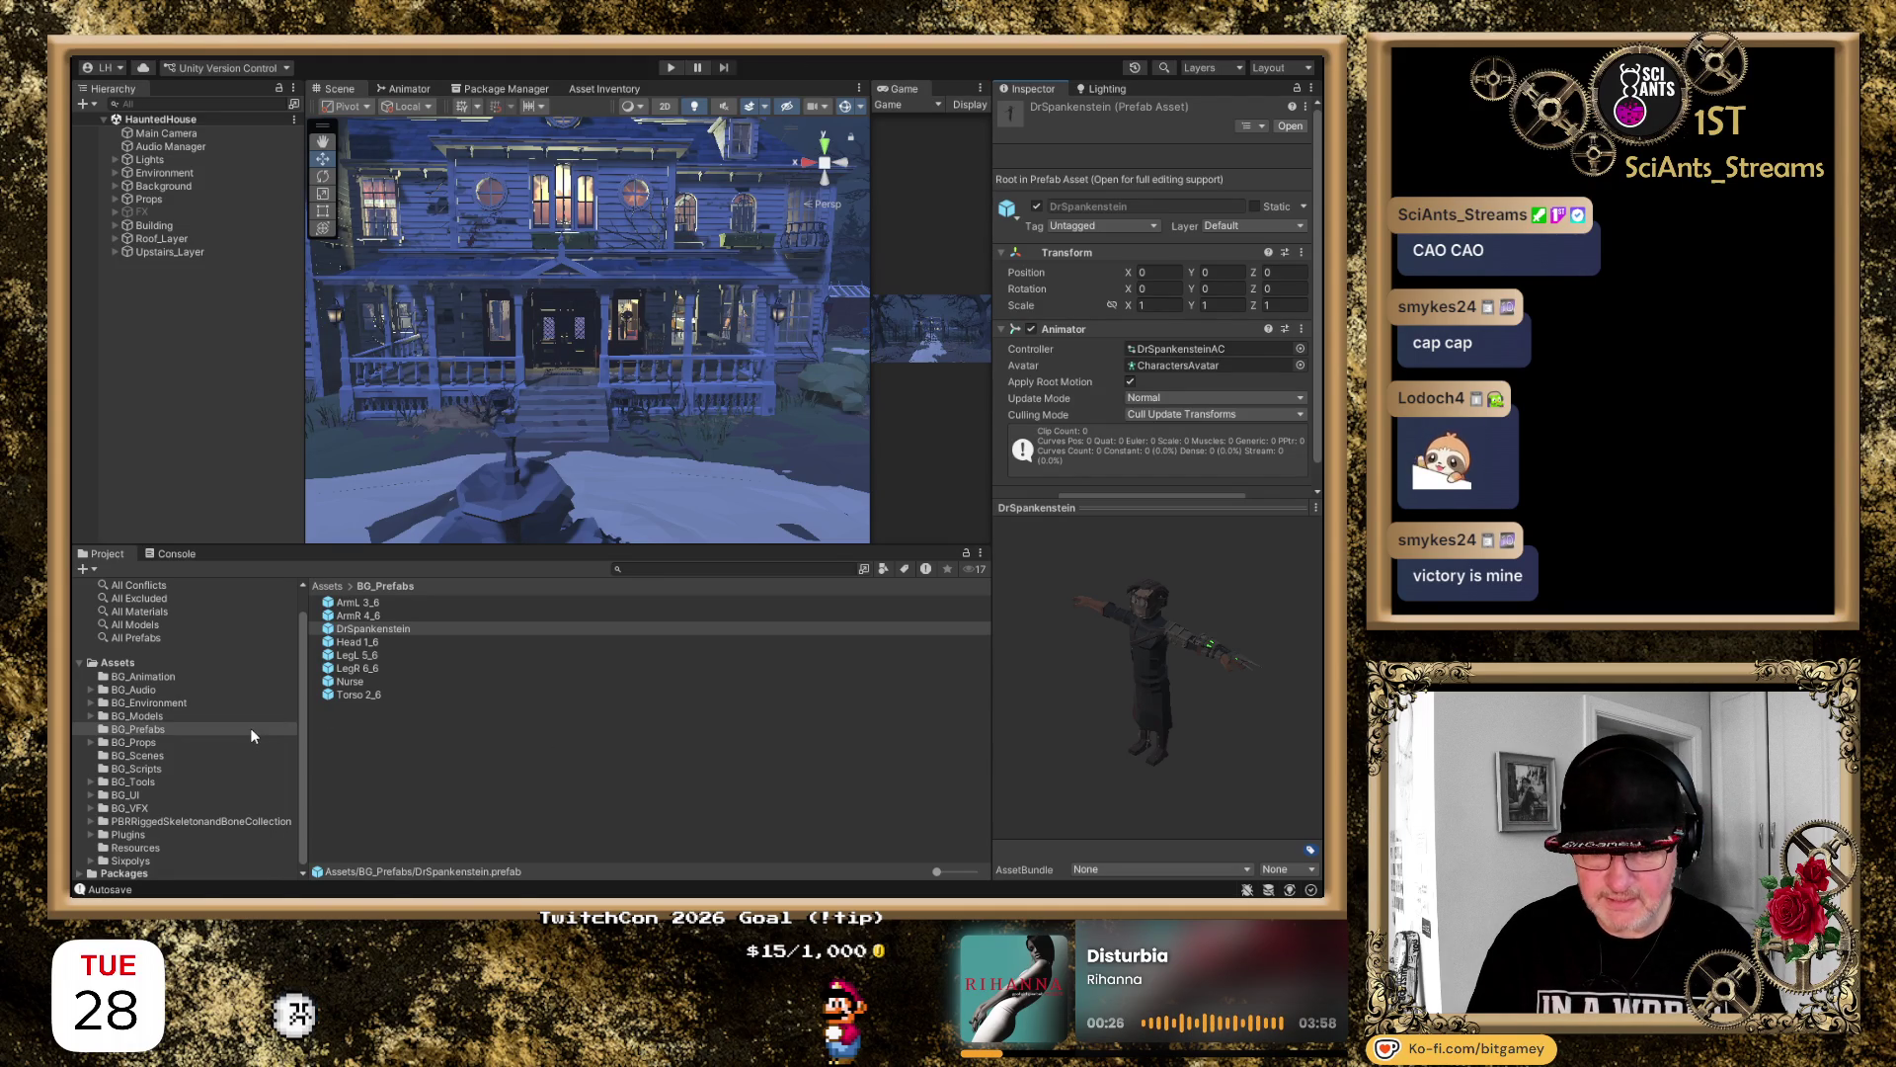
Browse the Invector-3rdPersonController_LITE folder in BG_Tools, then go back to BG_Prefabs
{"action": "left_click", "coordinate": [148, 782]}
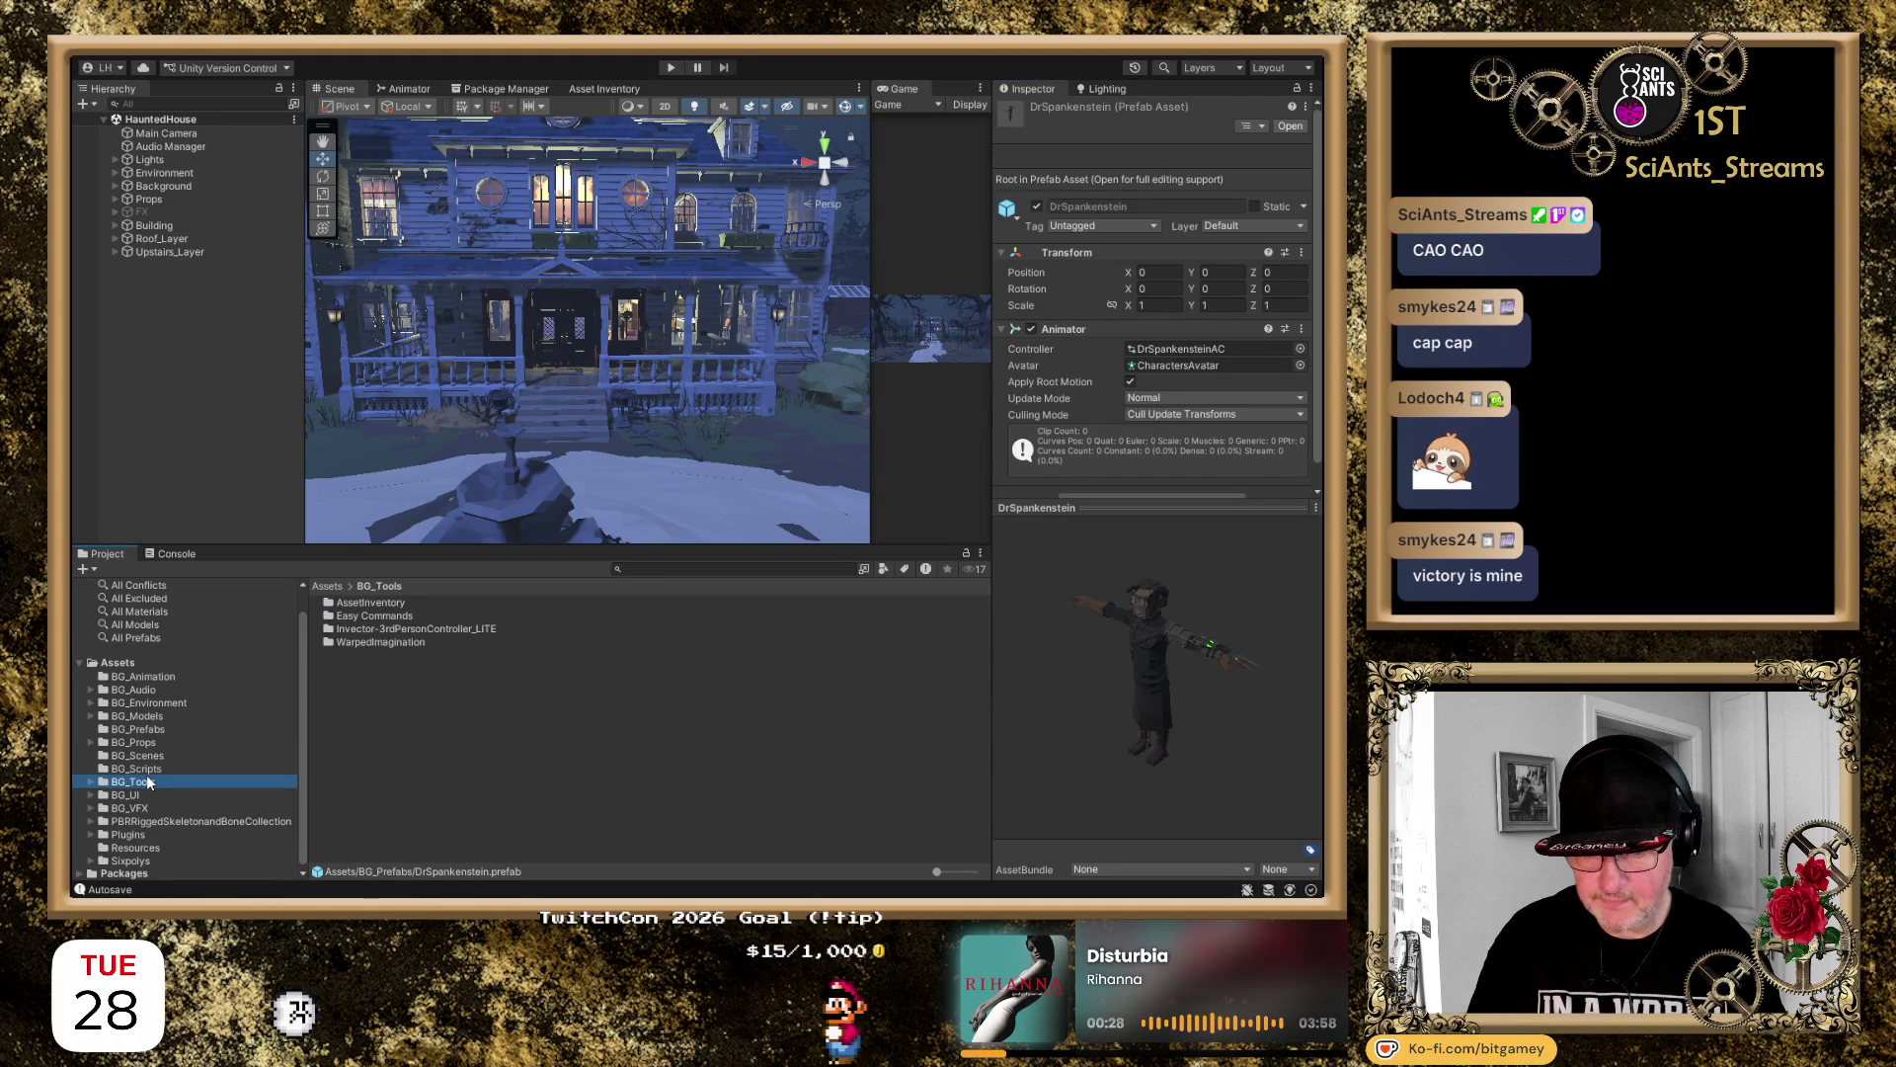
{"action": "double_click", "coordinate": [428, 630]}
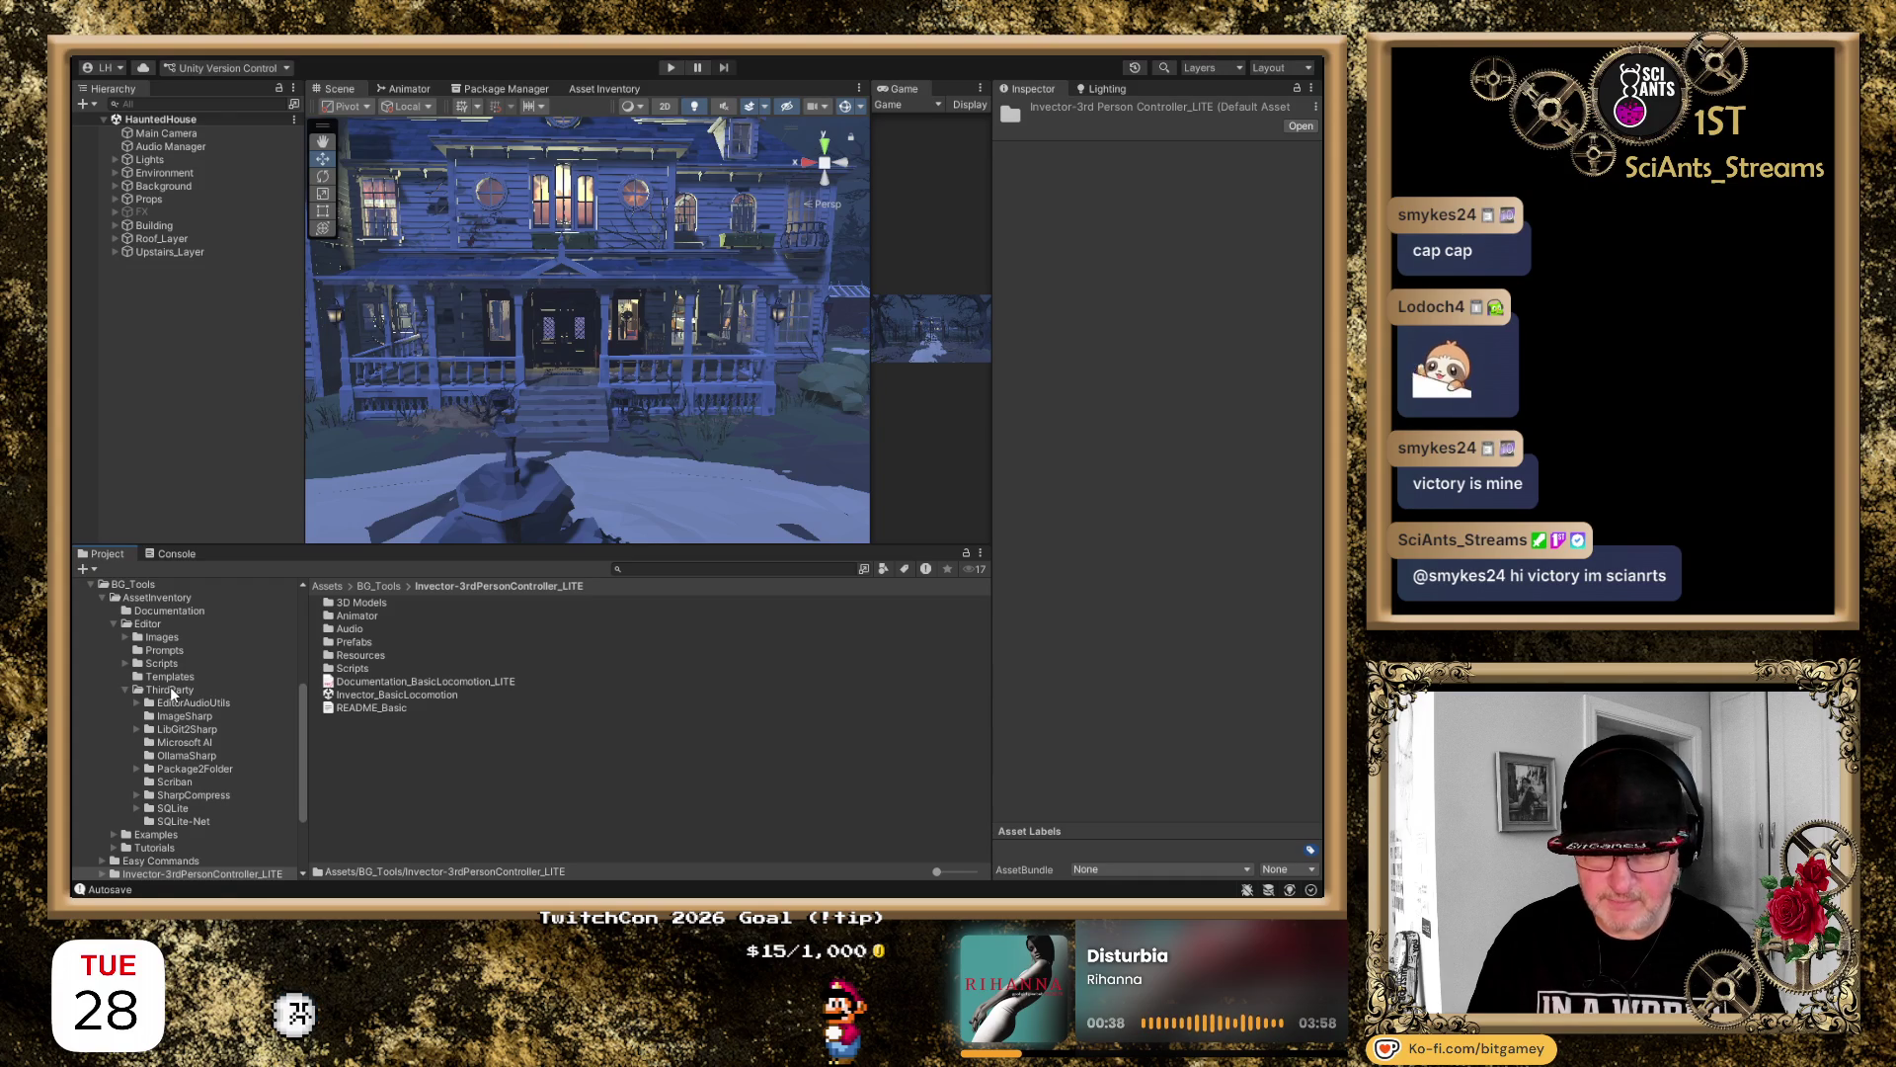
{"action": "scroll", "coordinate": [174, 619], "scroll_direction": "down", "scroll_amount": 5}
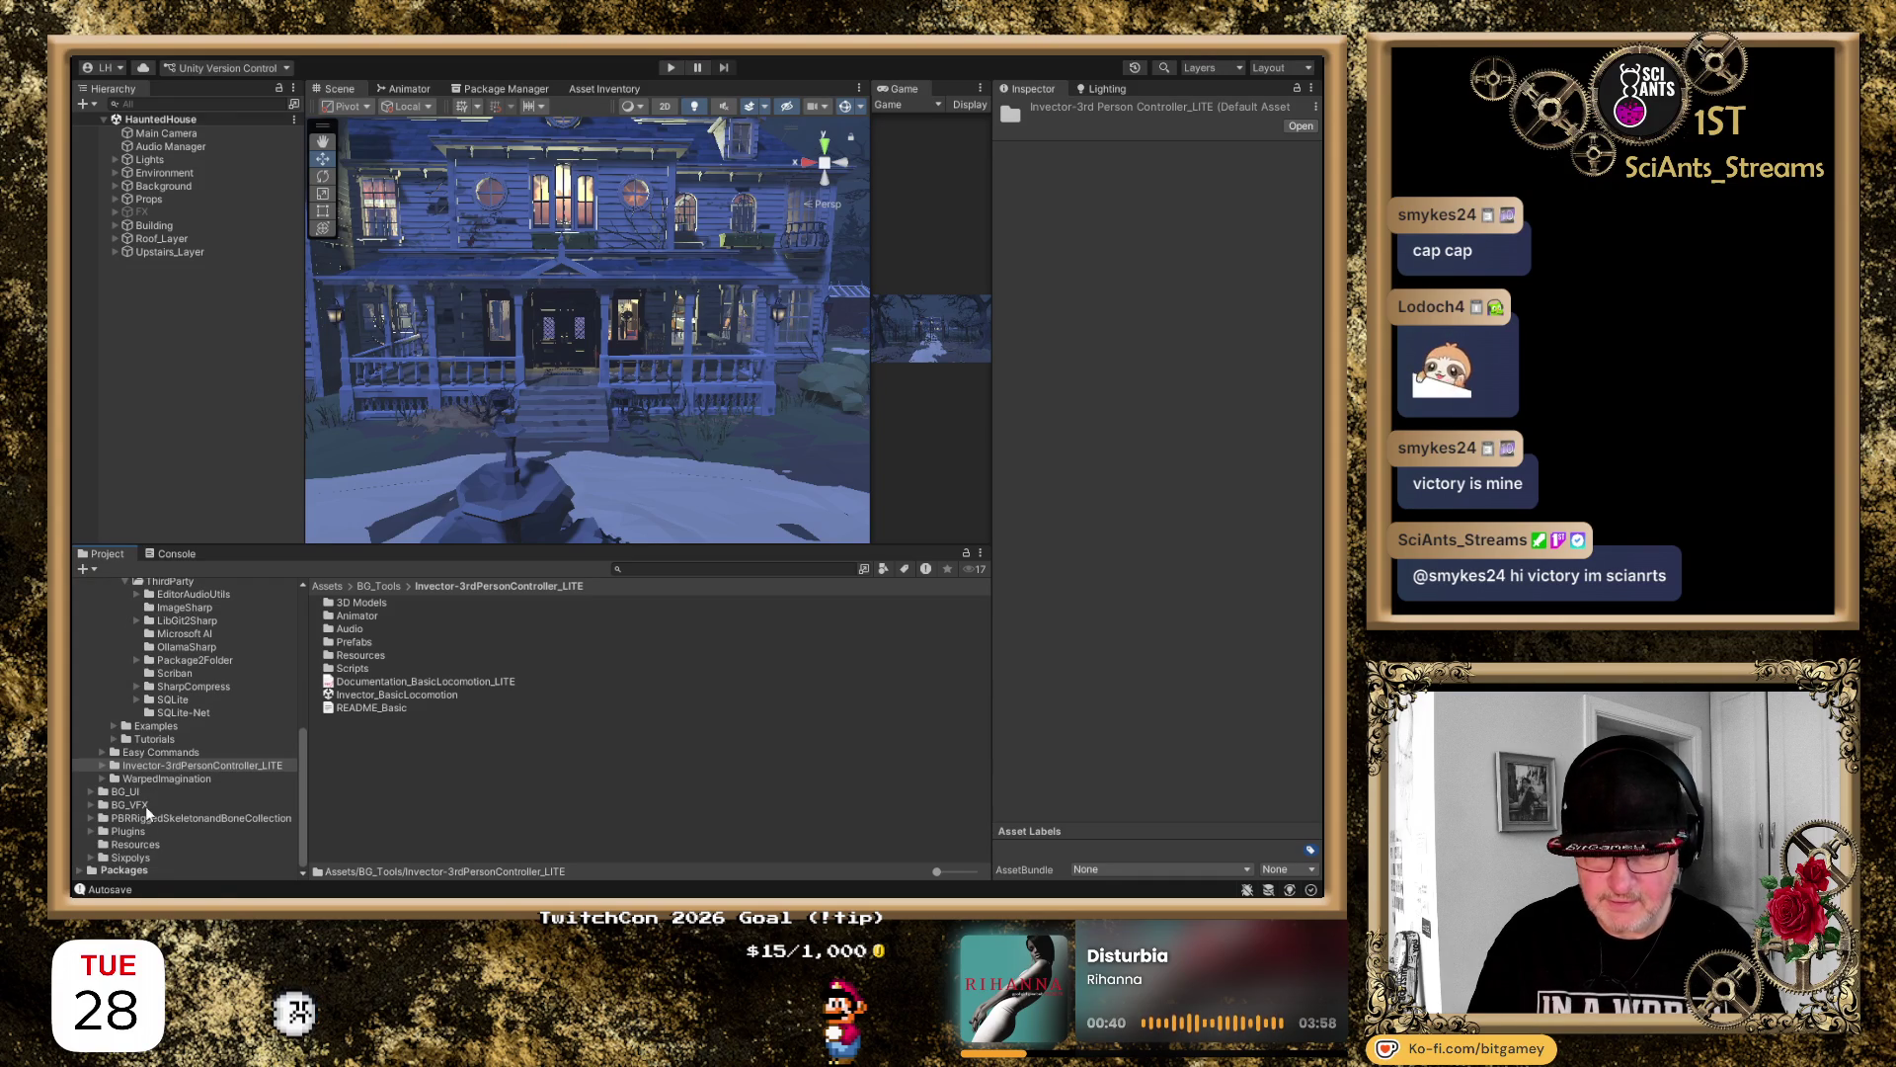
{"action": "scroll", "coordinate": [148, 805], "scroll_direction": "up", "scroll_amount": 10}
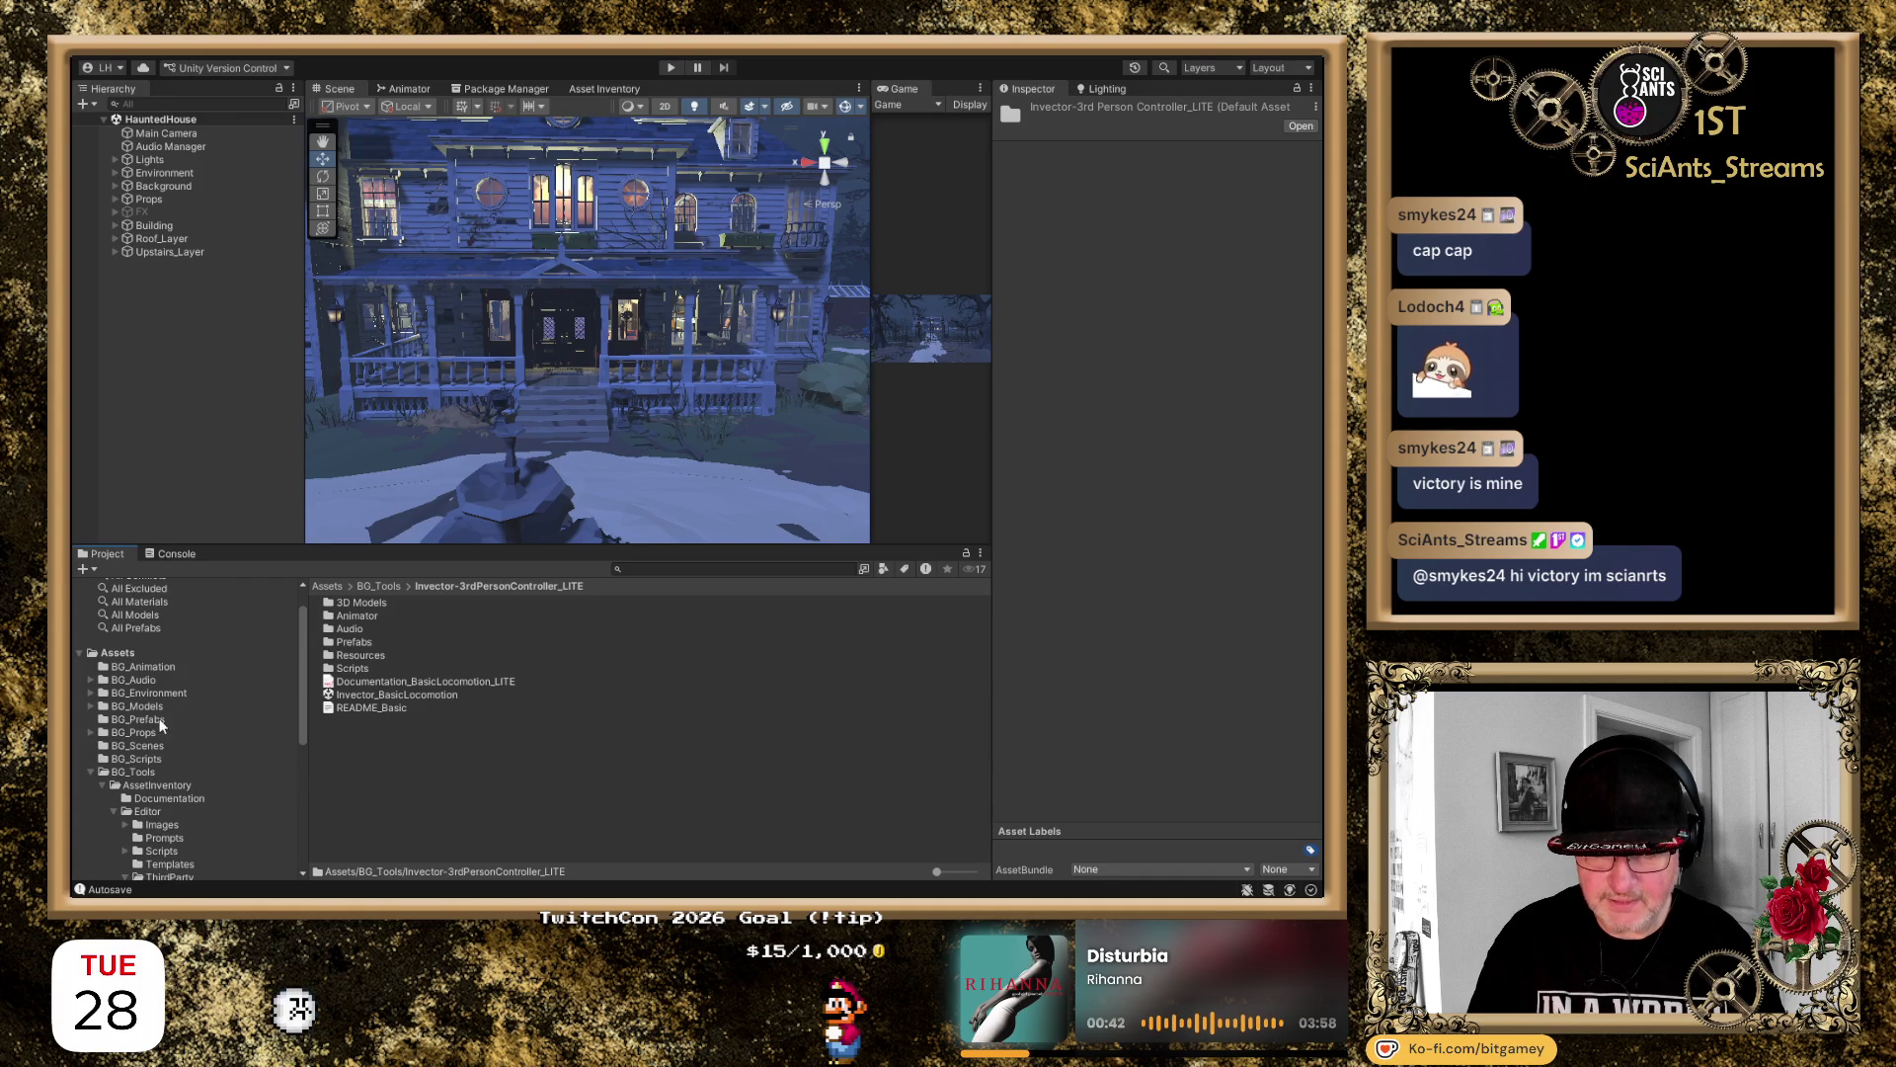
{"action": "left_click", "coordinate": [158, 720]}
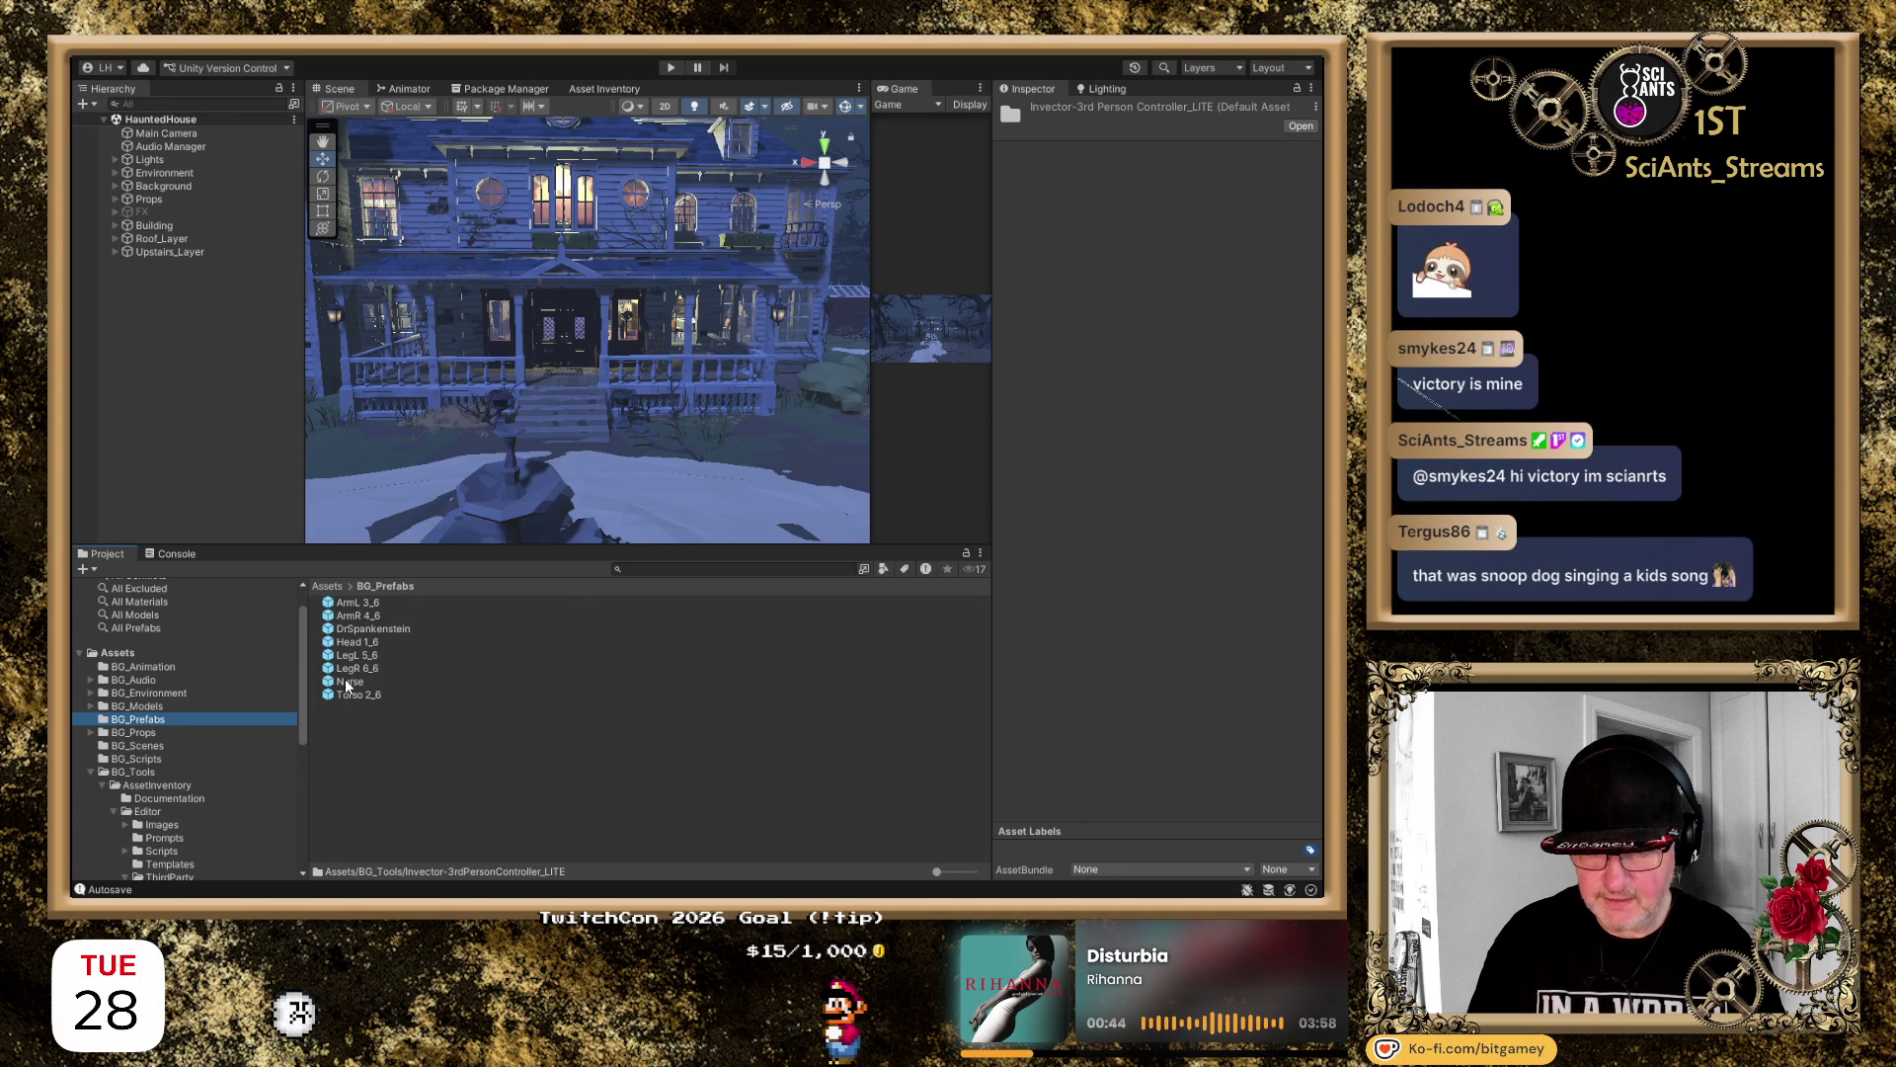
{"action": "scroll", "coordinate": [608, 383], "scroll_direction": "up", "scroll_amount": 6}
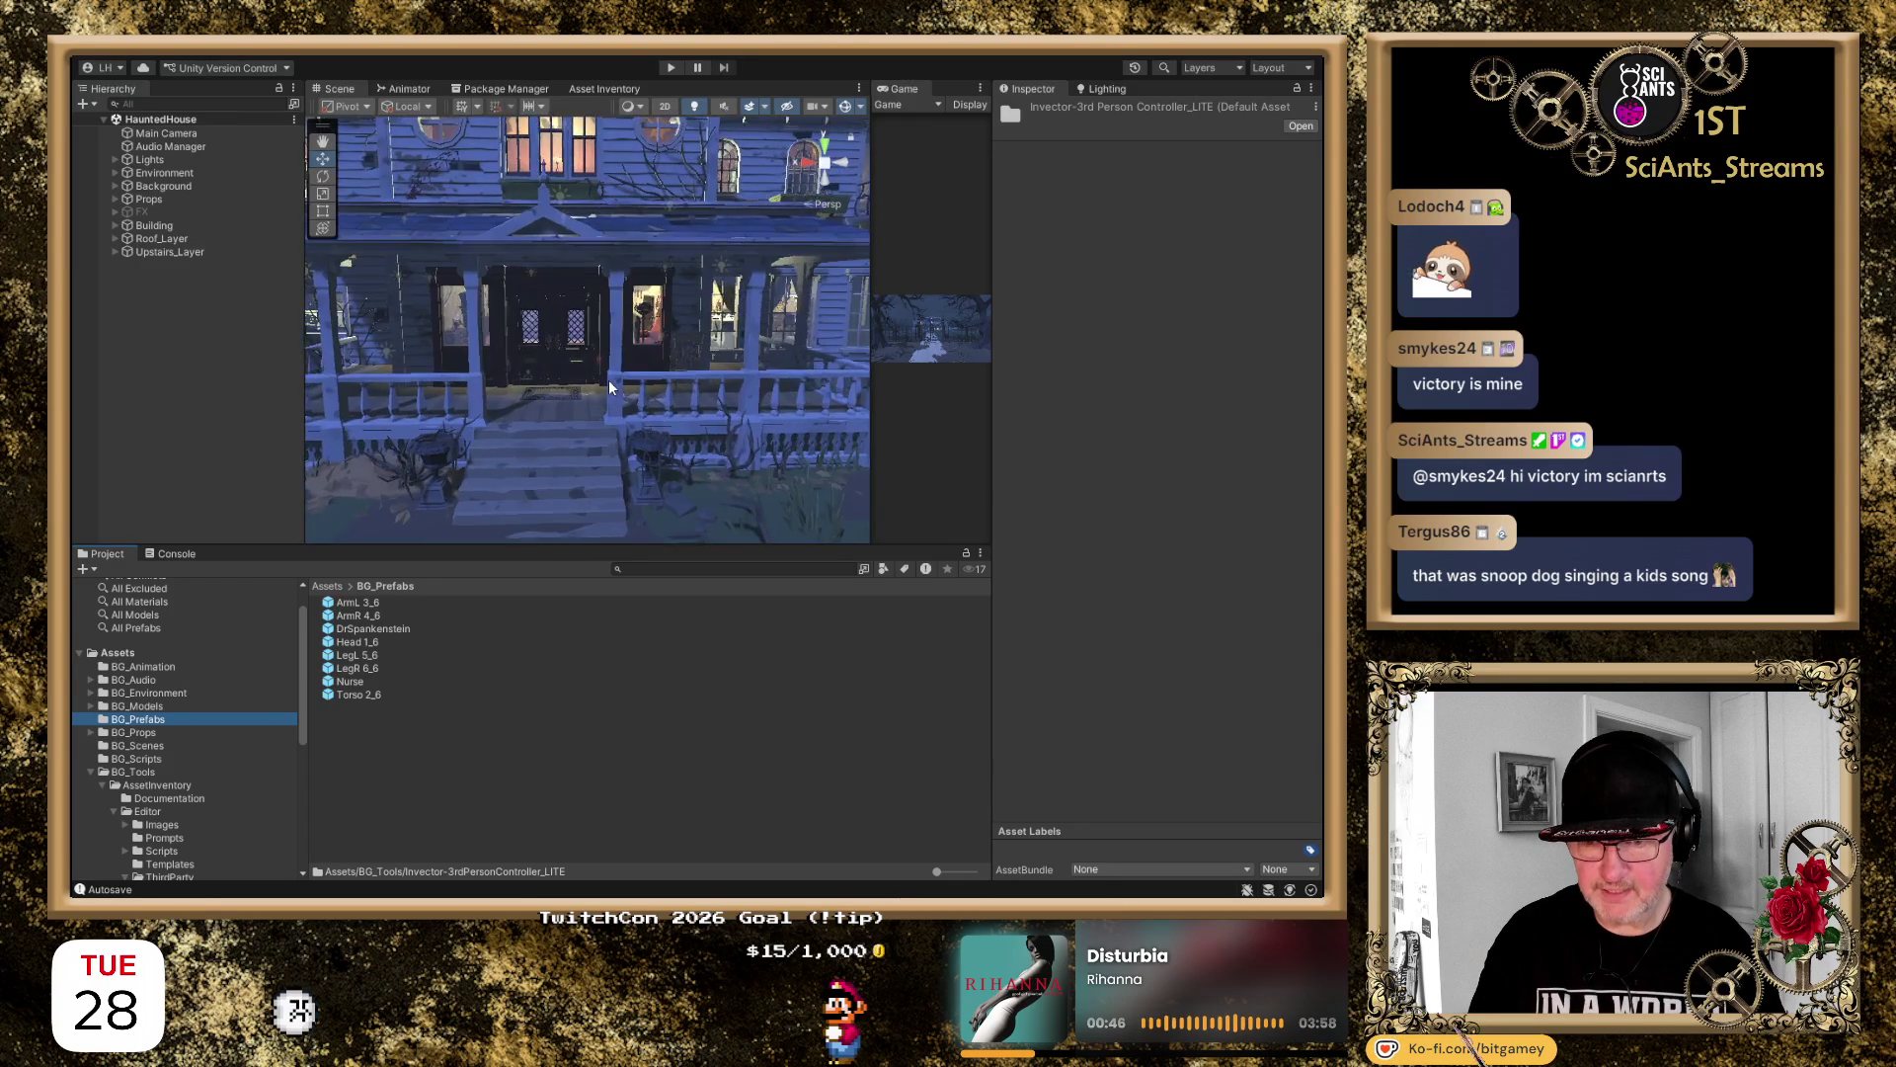
Select and frame the coat stand in the foyer, then turn the view toward the hall
{"action": "left_click", "coordinate": [650, 321]}
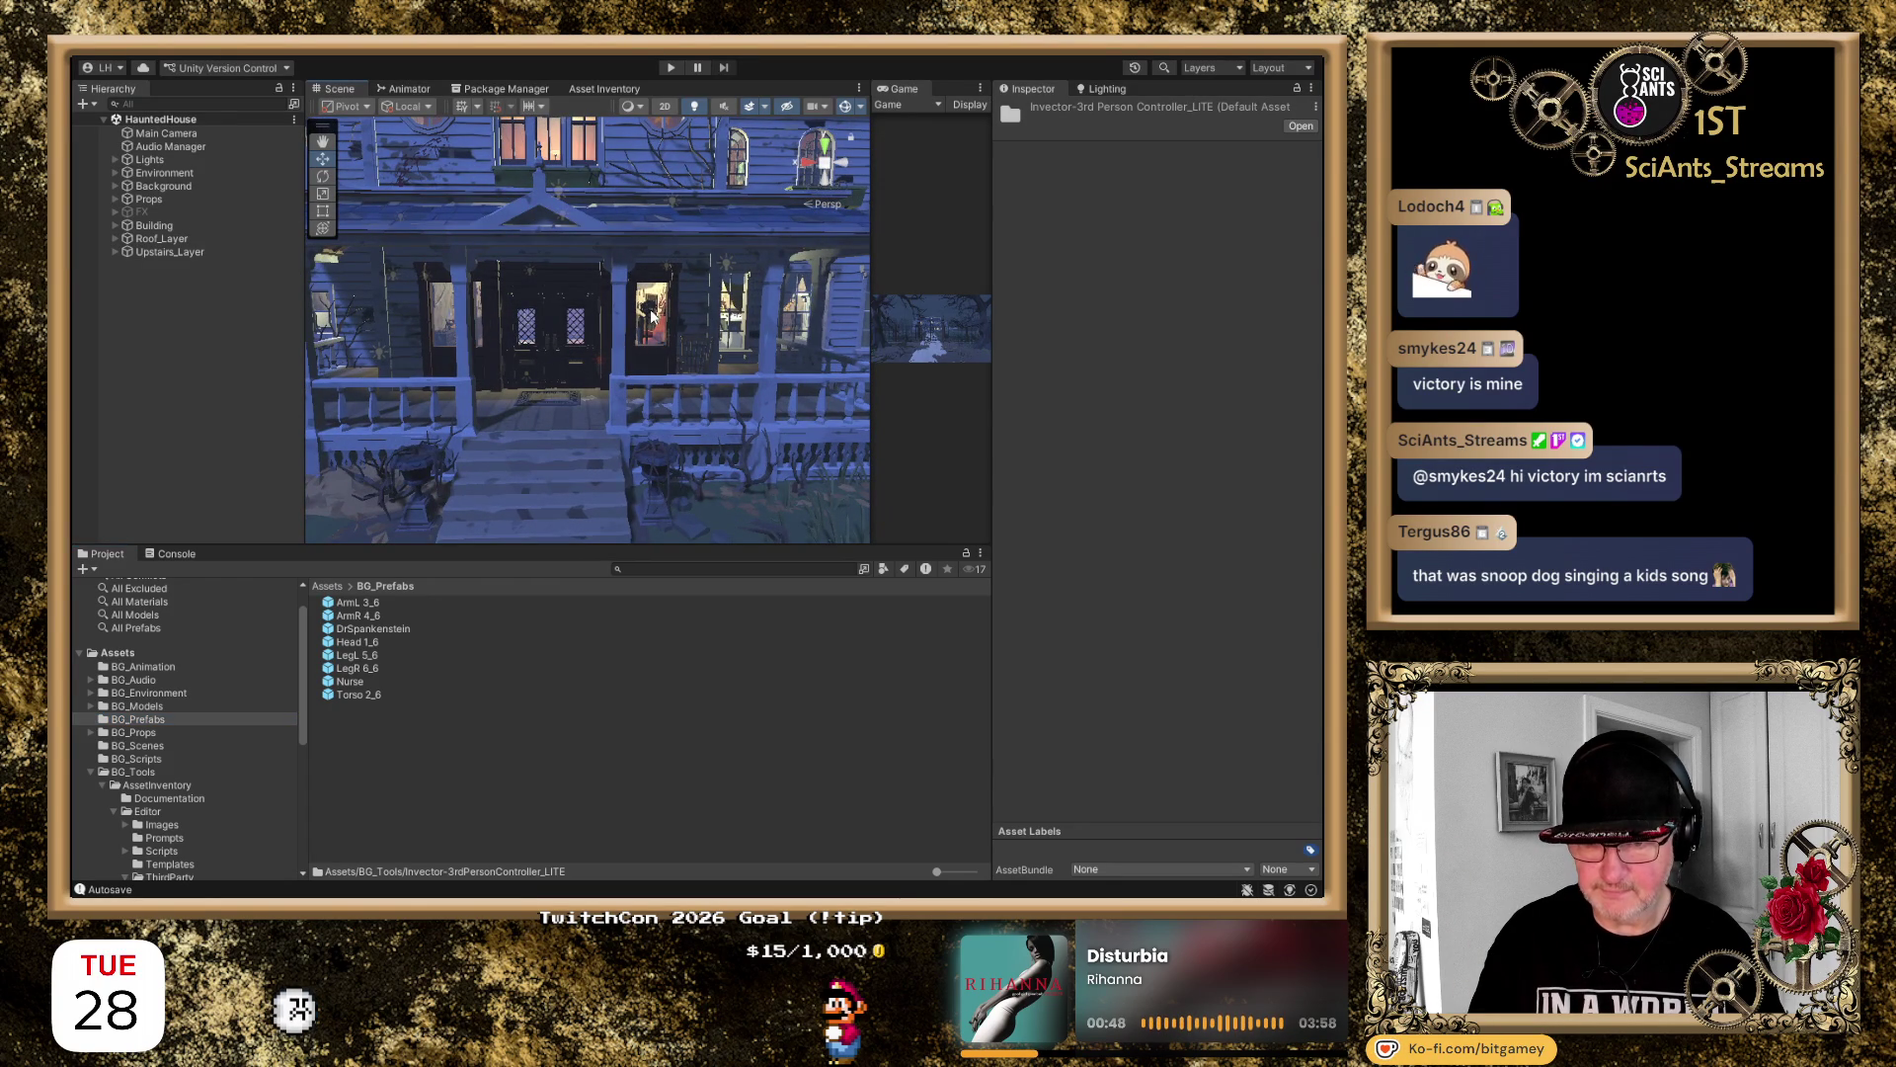
{"action": "key", "text": "f"}
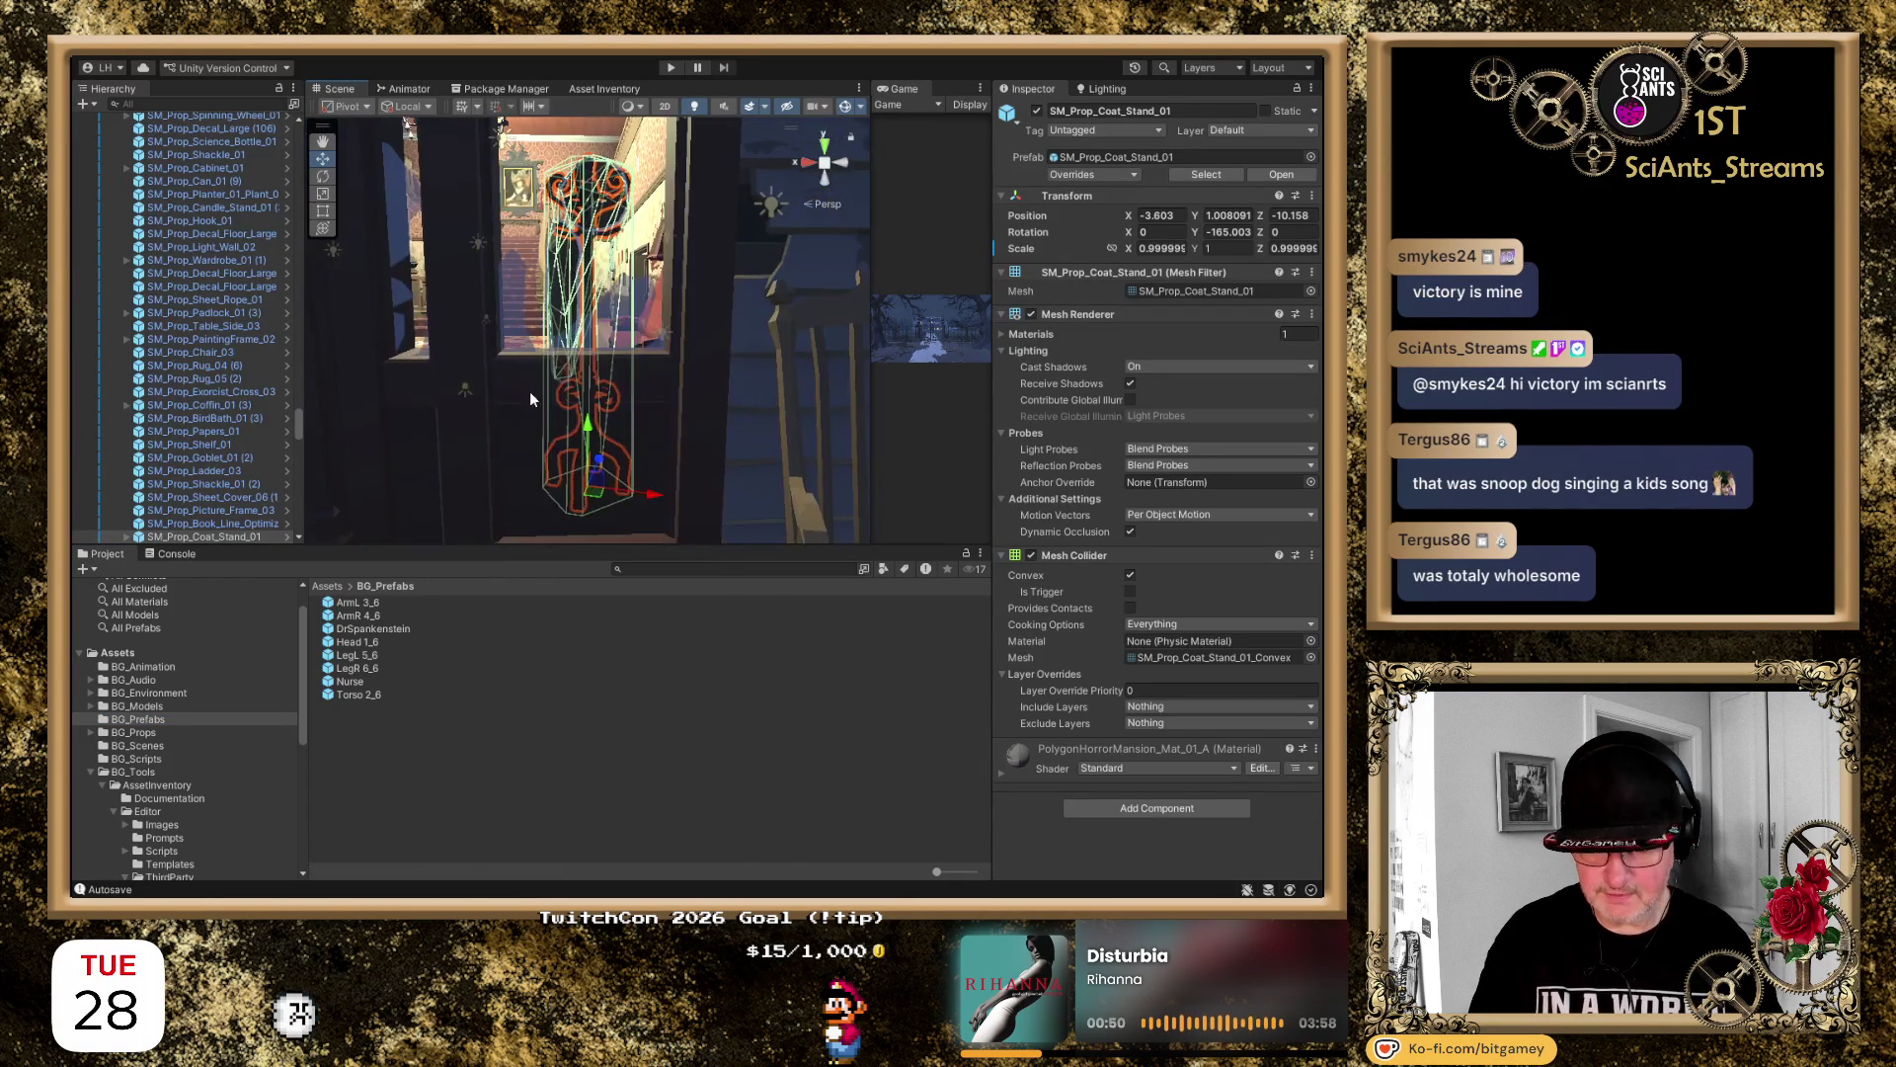
{"action": "scroll", "coordinate": [574, 332], "scroll_direction": "up", "scroll_amount": 10}
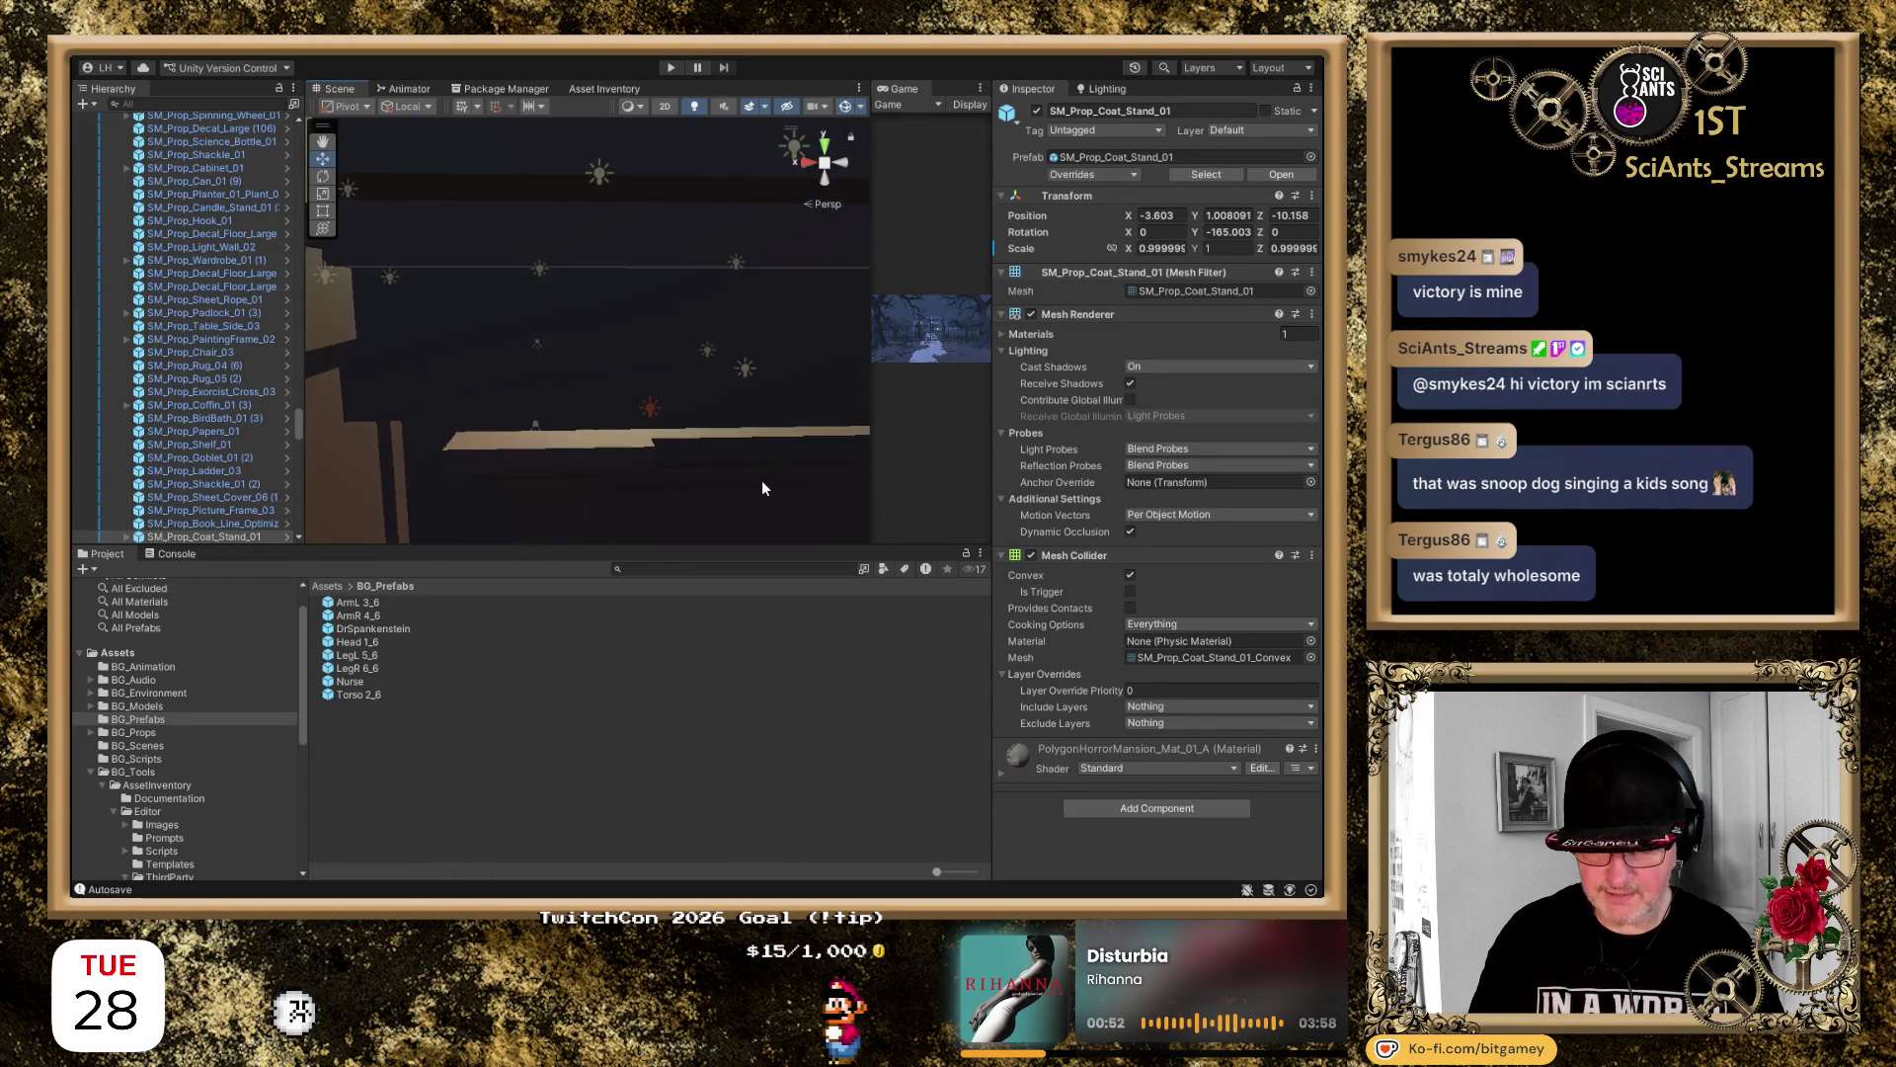
{"action": "mouse_move", "coordinate": [726, 471]}
{"action": "left_mouse_down"}
{"action": "mouse_move", "coordinate": [462, 392]}
{"action": "mouse_move", "coordinate": [604, 364]}
{"action": "mouse_move", "coordinate": [517, 431]}
{"action": "left_mouse_up"}
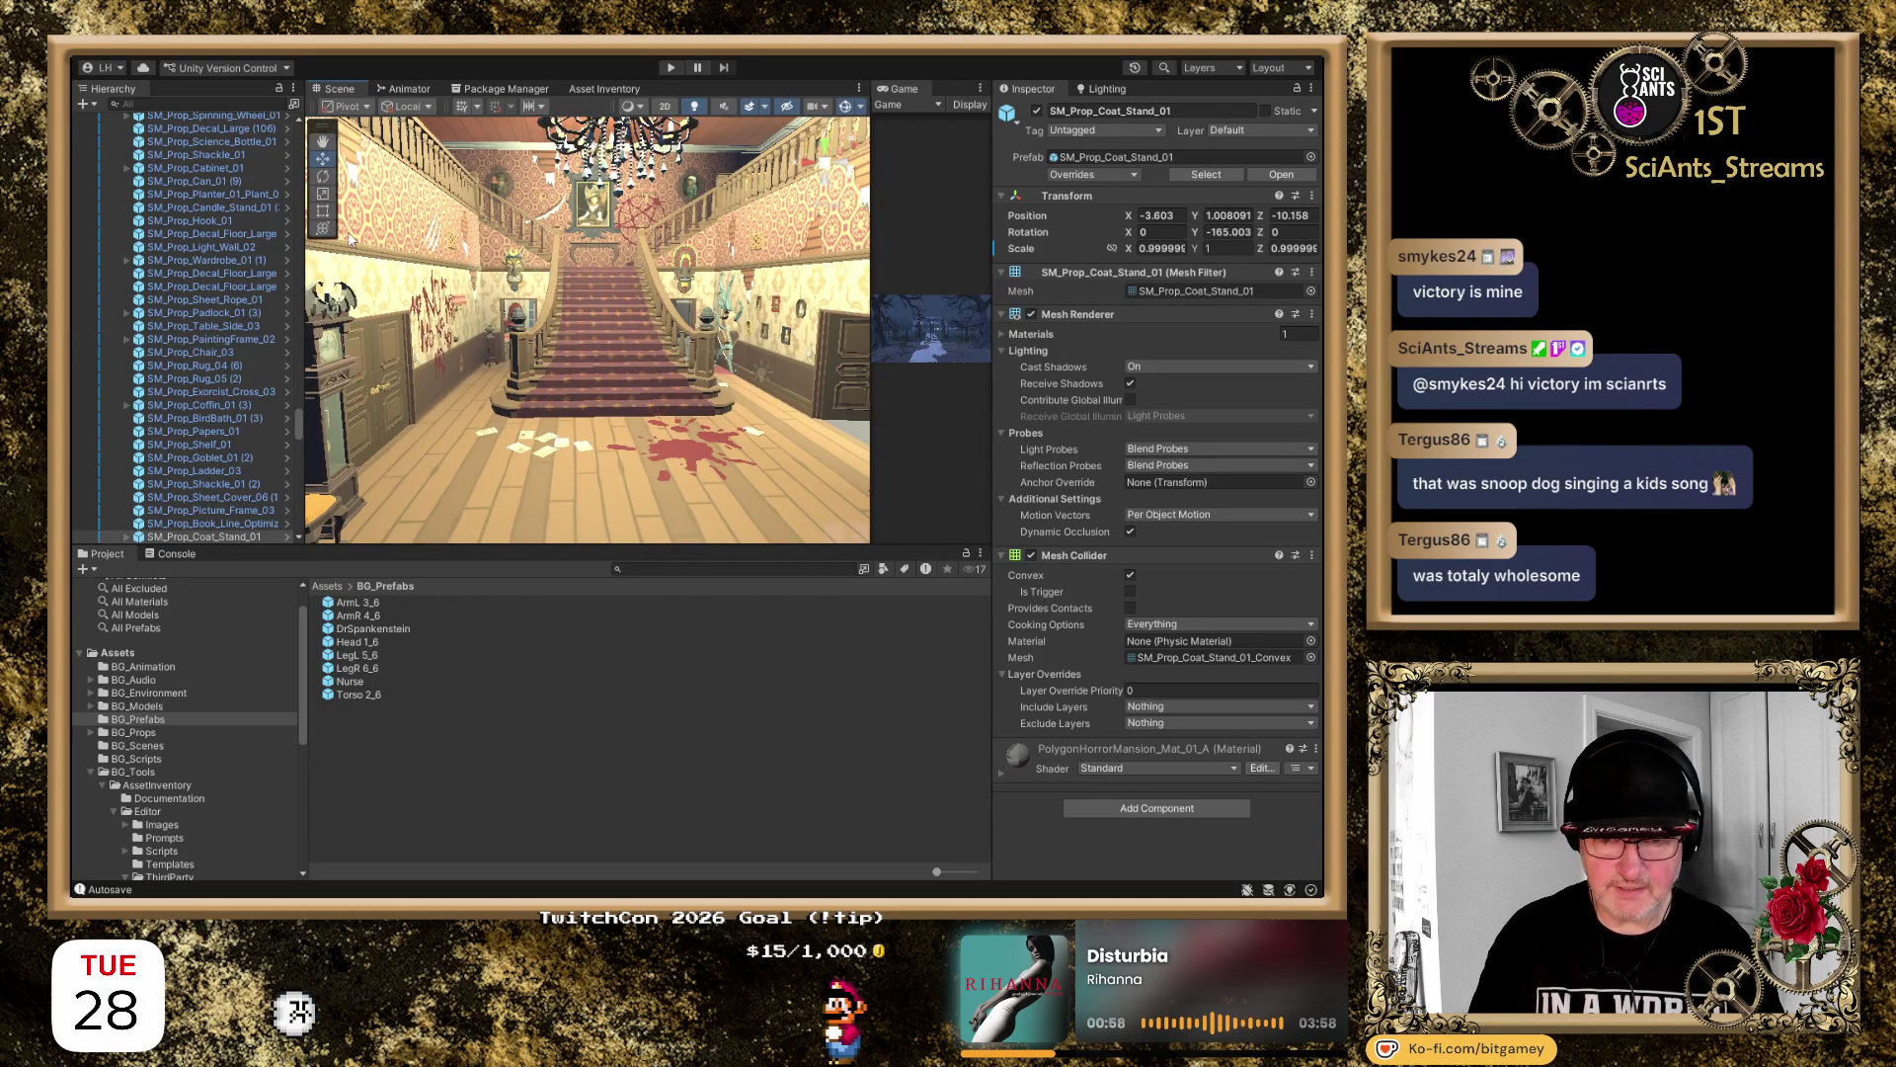
Collapse Props in the Hierarchy and disable the Lights group to darken the foyer
{"action": "left_click_drag", "start_coordinate": [301, 420], "coordinate": [306, 126]}
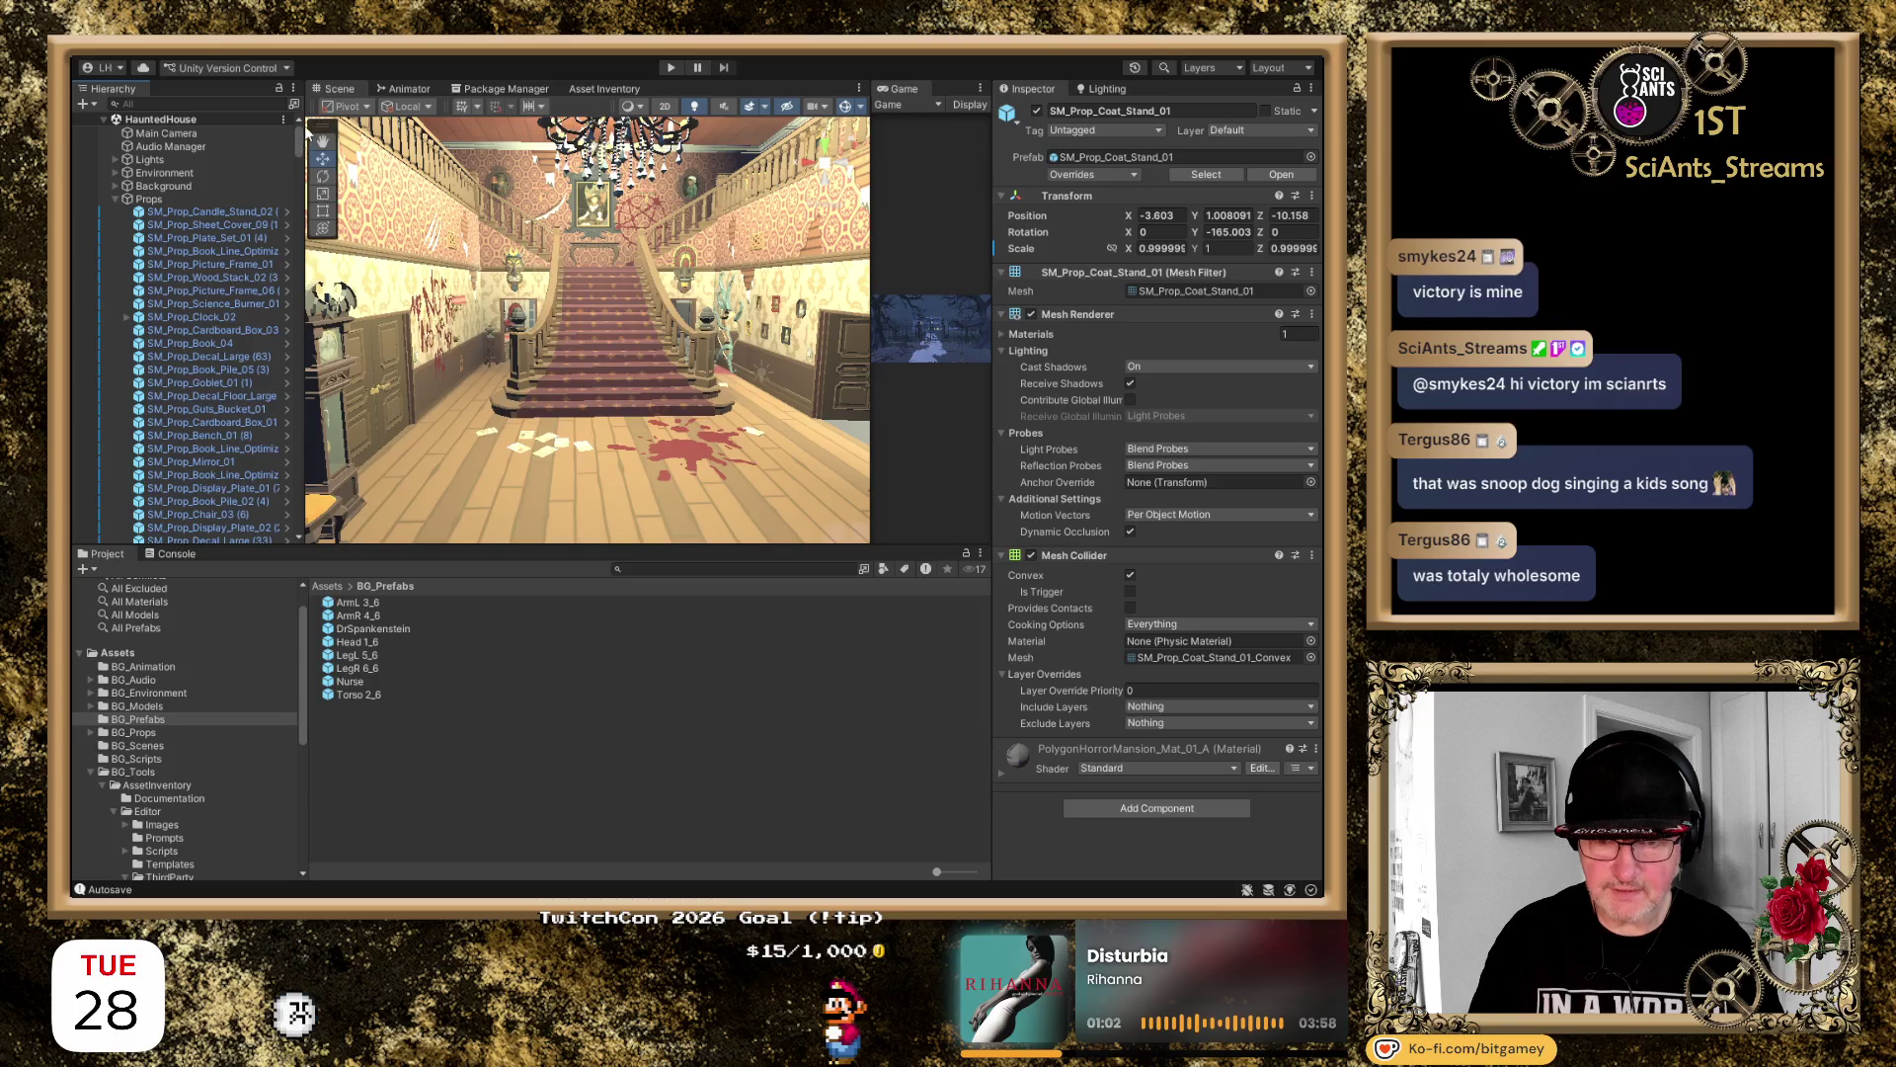
{"action": "left_click", "coordinate": [115, 198]}
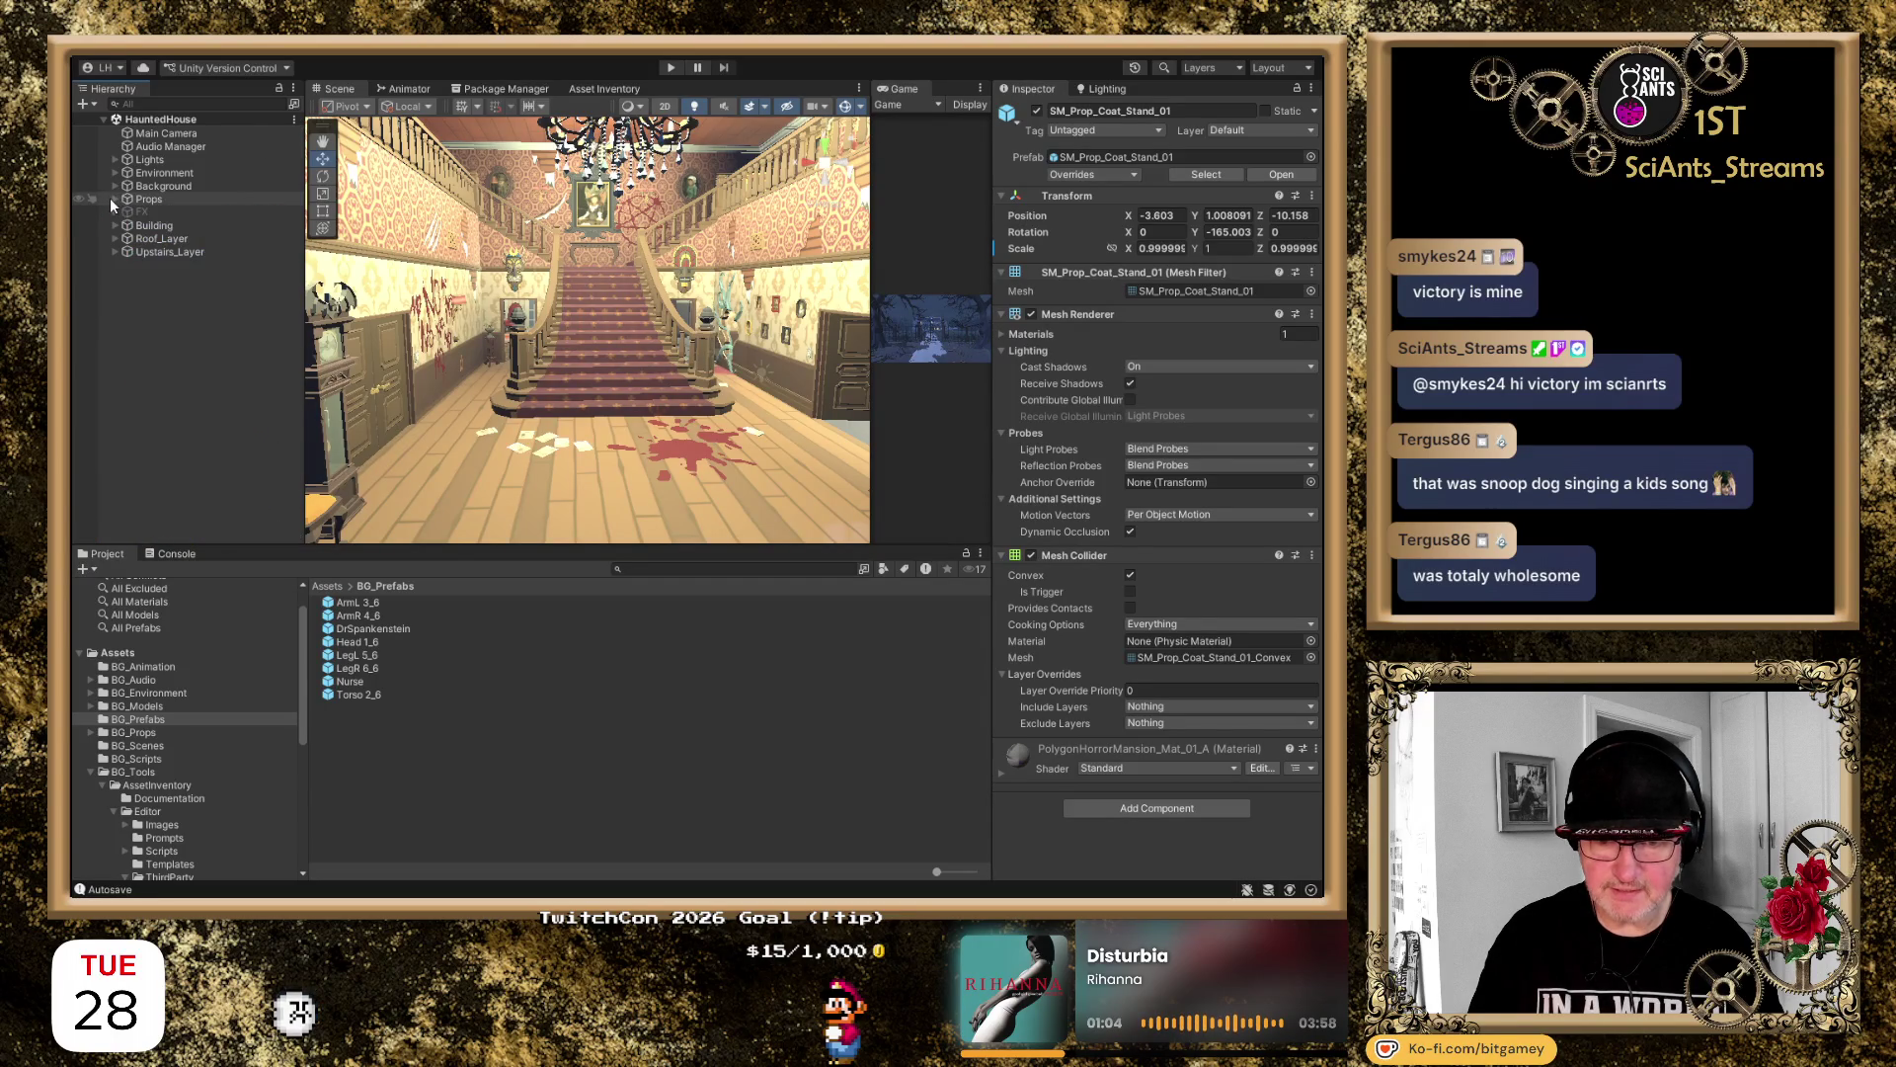
{"action": "left_click", "coordinate": [149, 160]}
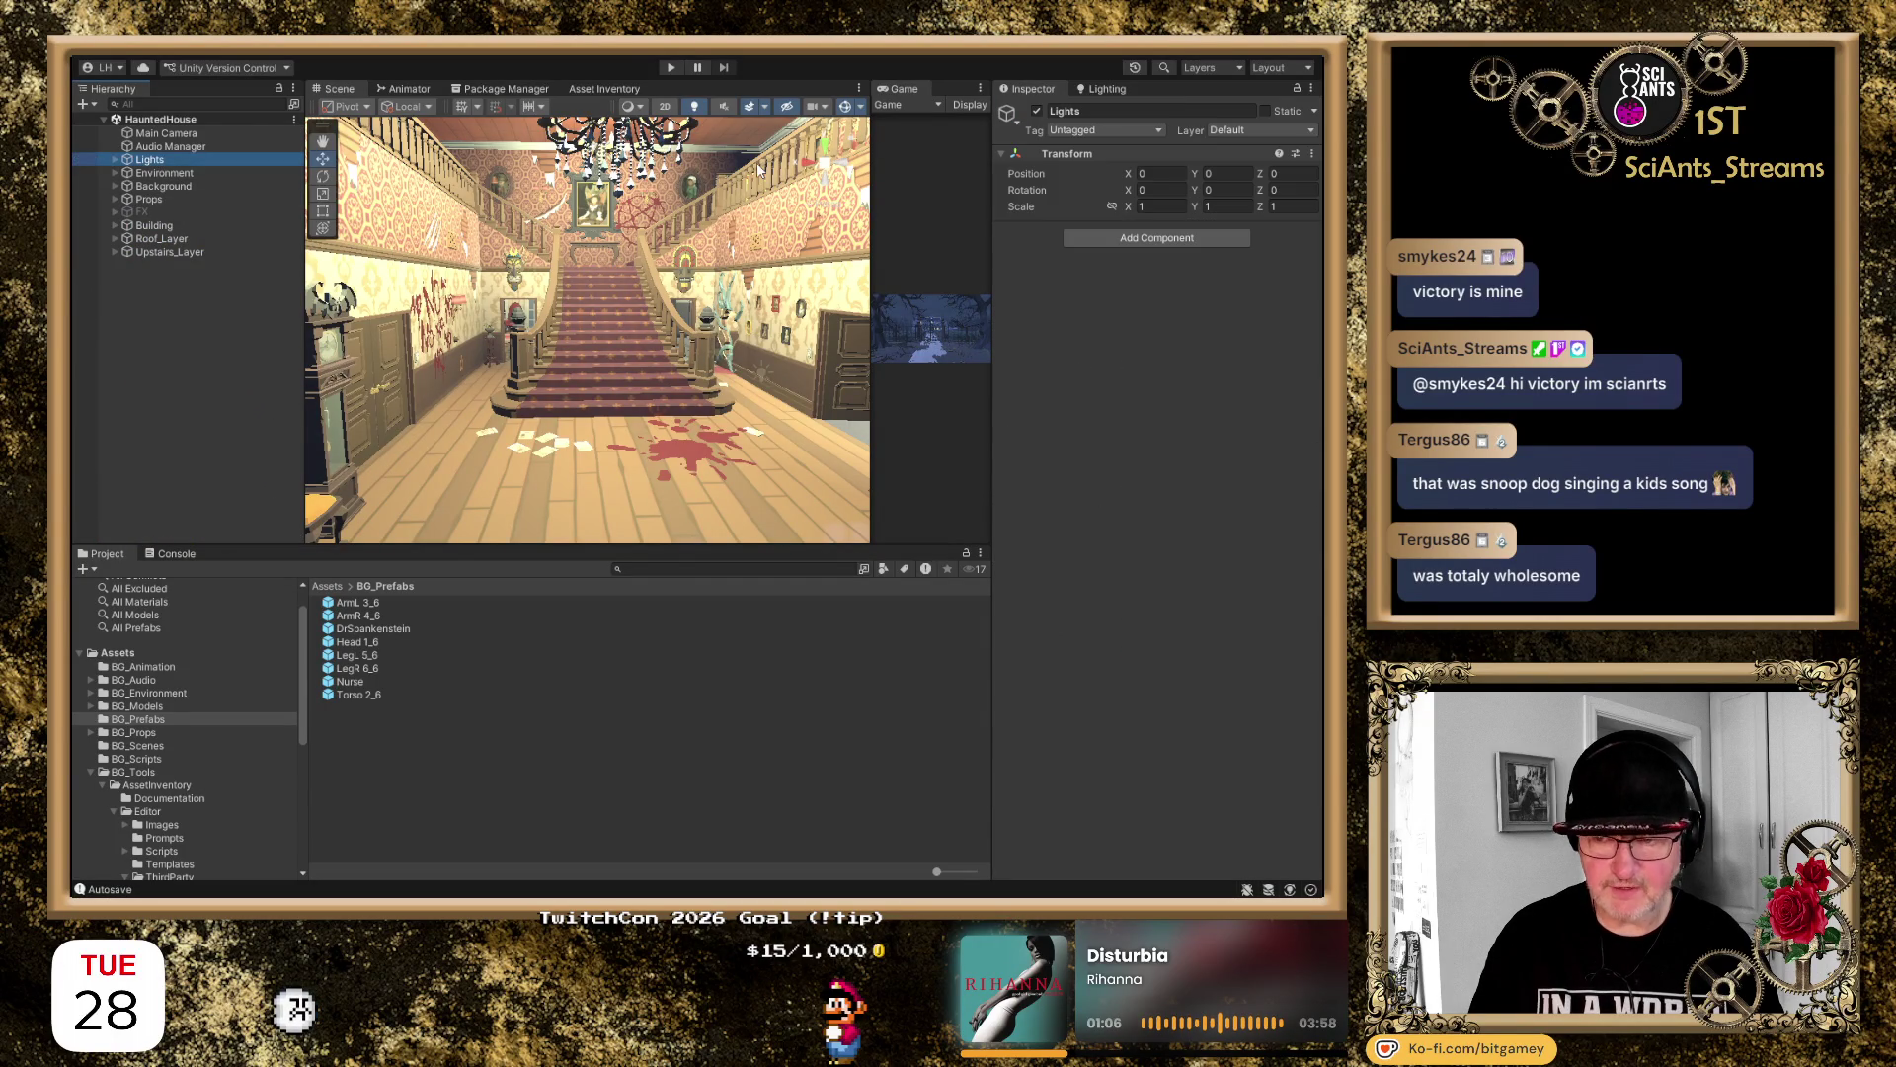
{"action": "left_click", "coordinate": [1037, 111]}
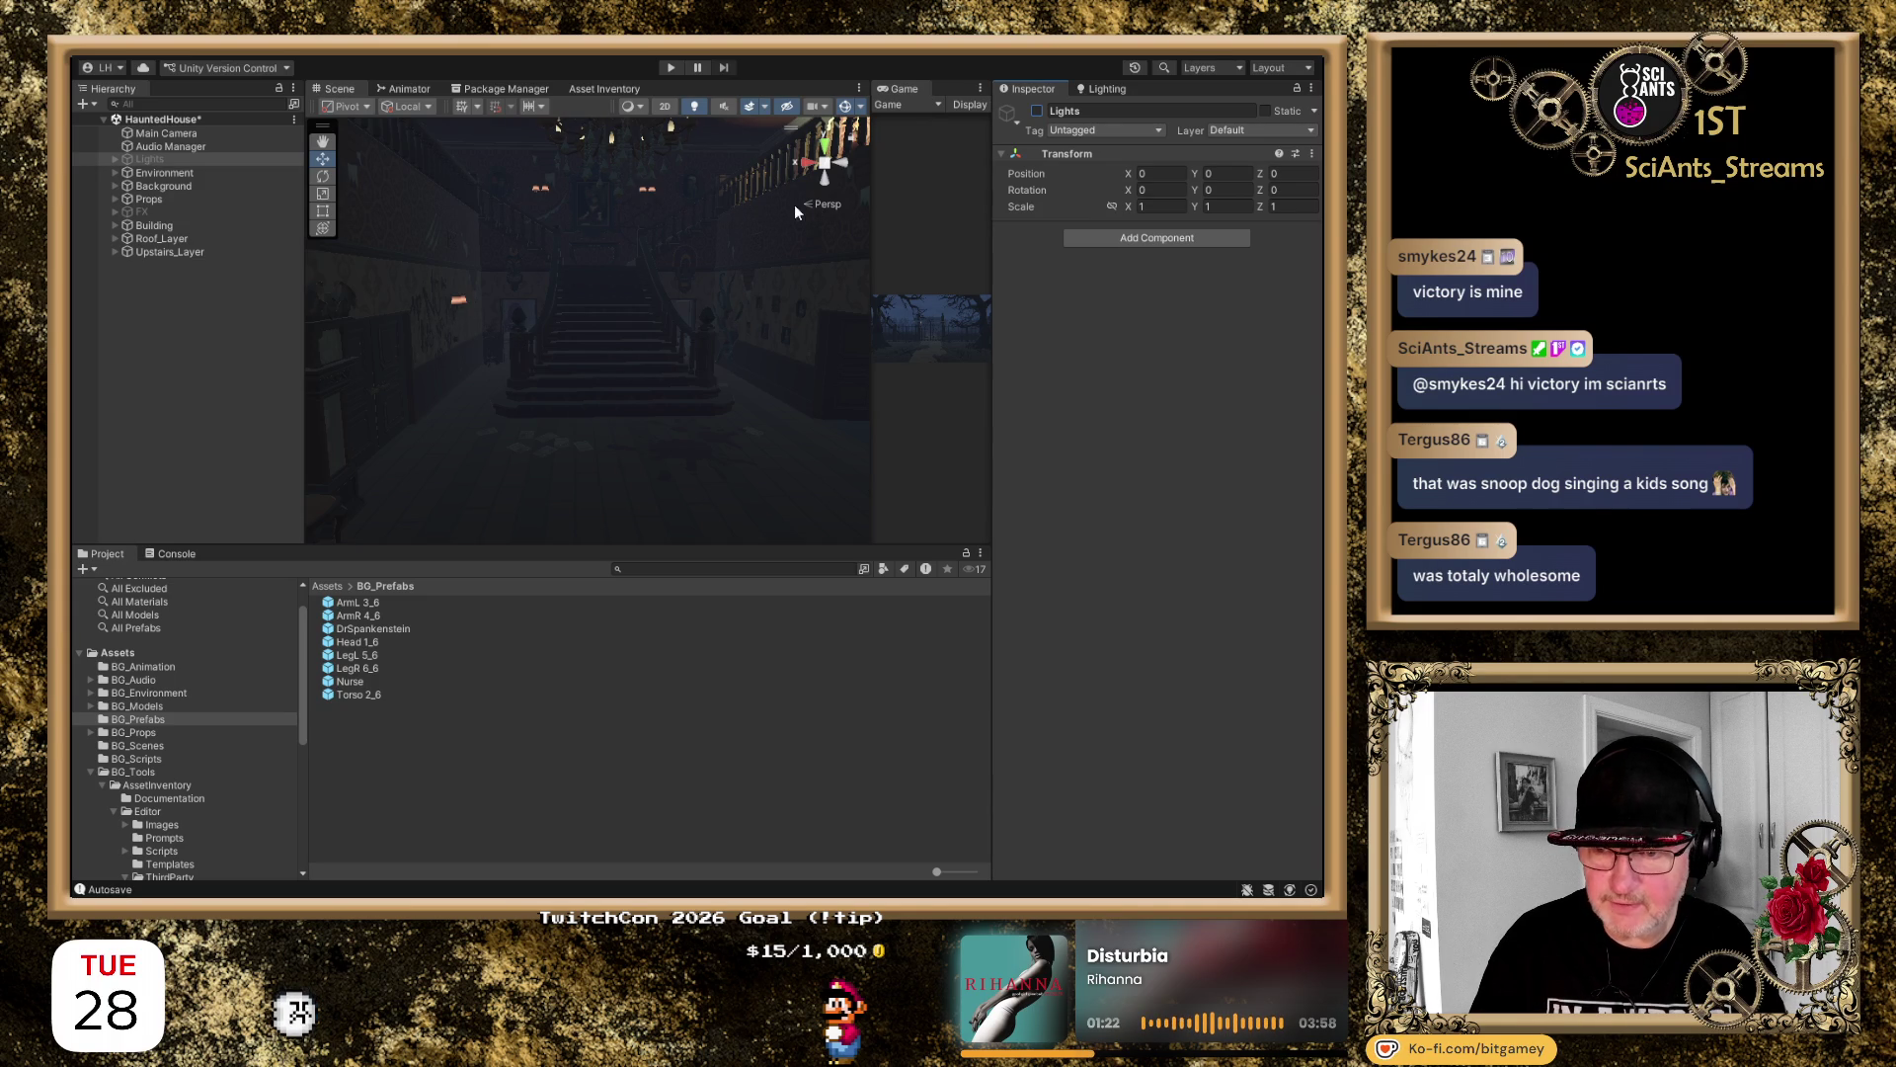
Look around the dark hall, tilting up to the chandelier and down to the staircase
{"action": "left_click_drag", "start_coordinate": [616, 301], "coordinate": [719, 252]}
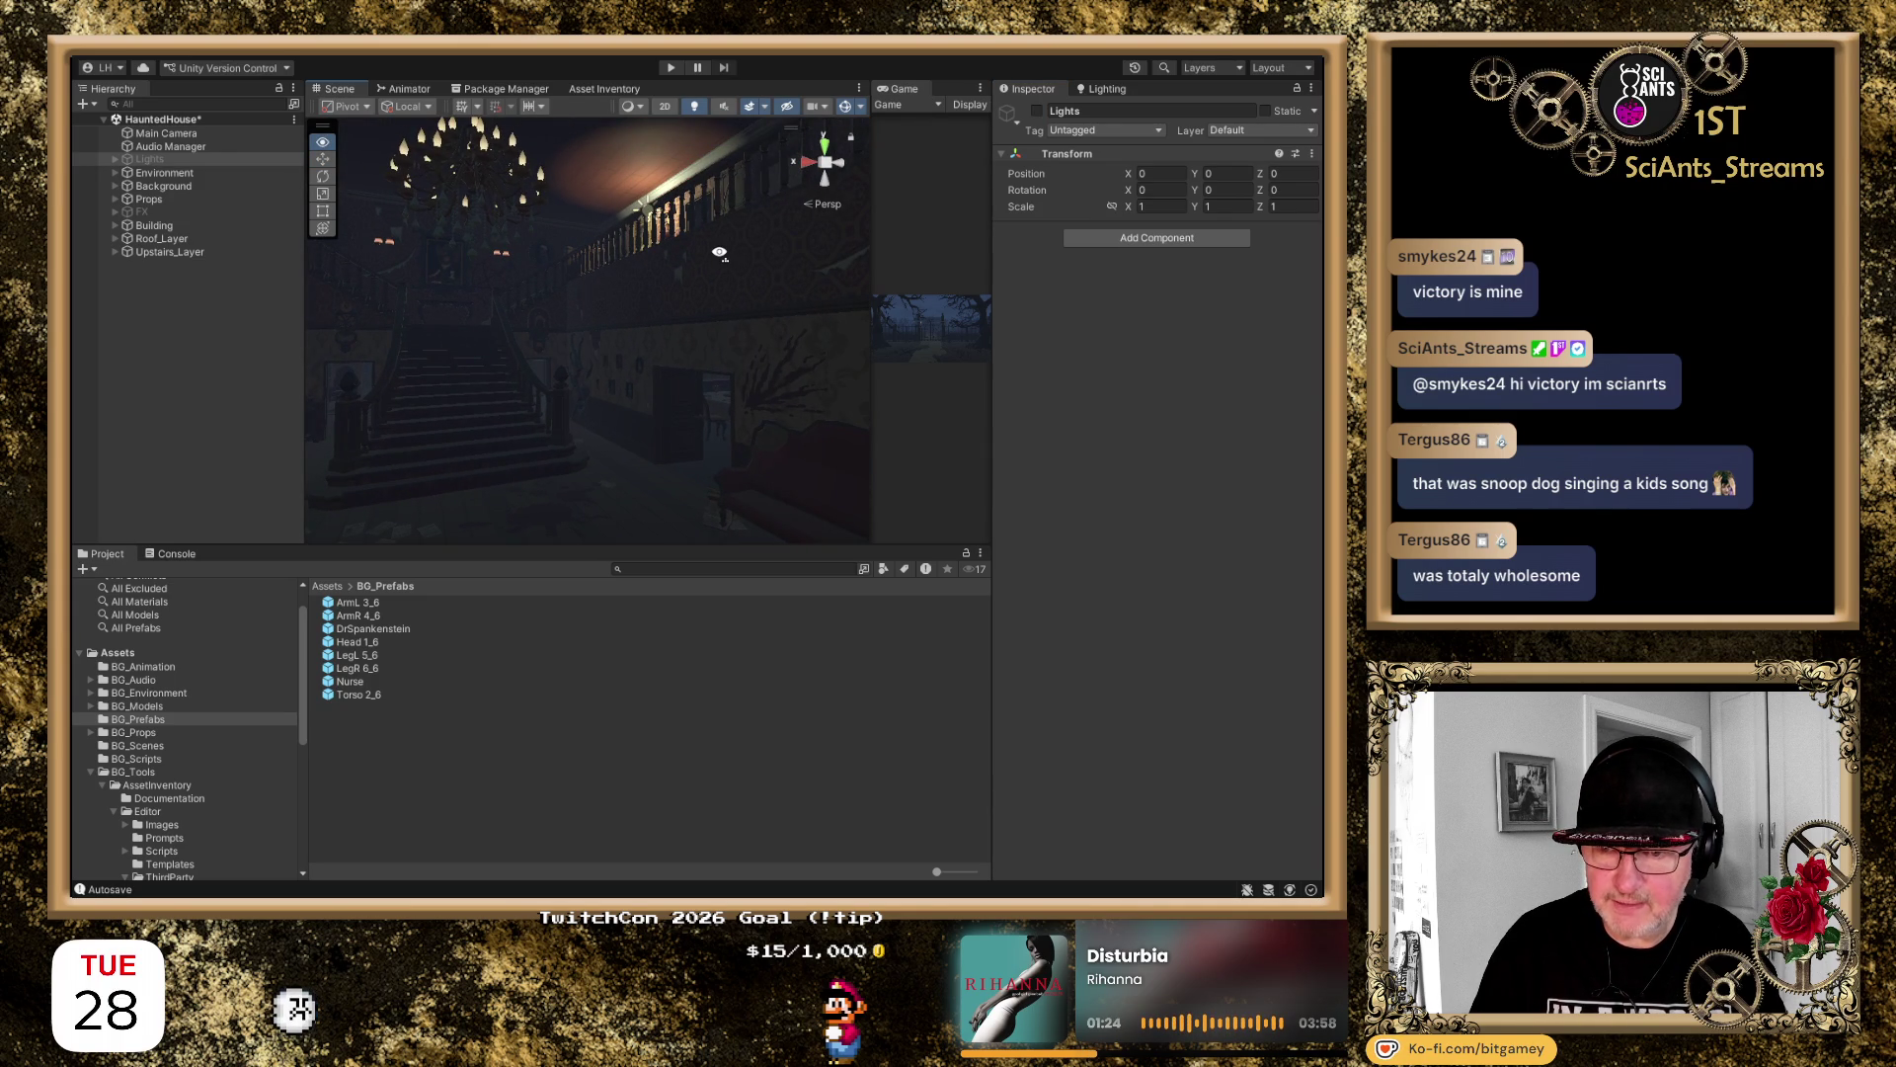
{"action": "left_click_drag", "start_coordinate": [719, 252], "coordinate": [601, 349]}
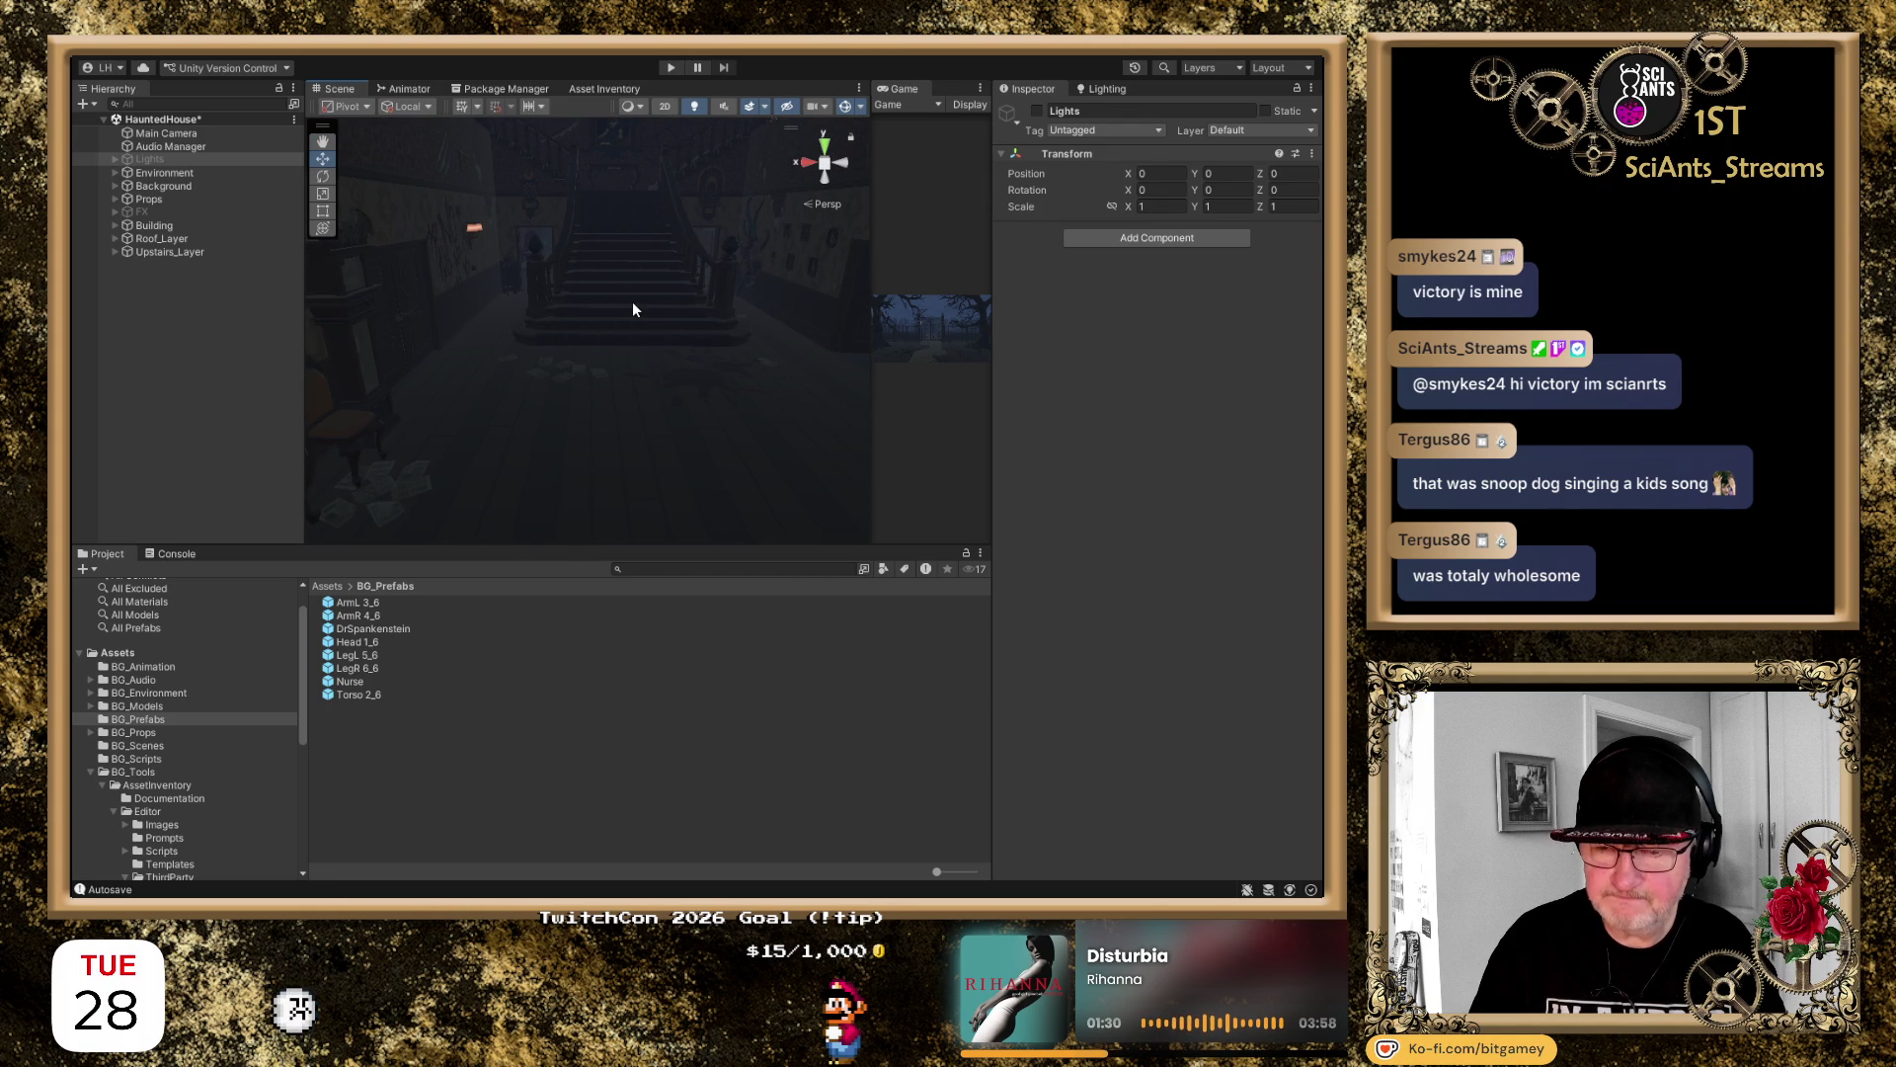
{"action": "mouse_move", "coordinate": [632, 309]}
{"action": "left_mouse_down"}
{"action": "mouse_move", "coordinate": [850, 326]}
{"action": "mouse_move", "coordinate": [488, 297]}
{"action": "mouse_move", "coordinate": [631, 325]}
{"action": "left_mouse_up"}
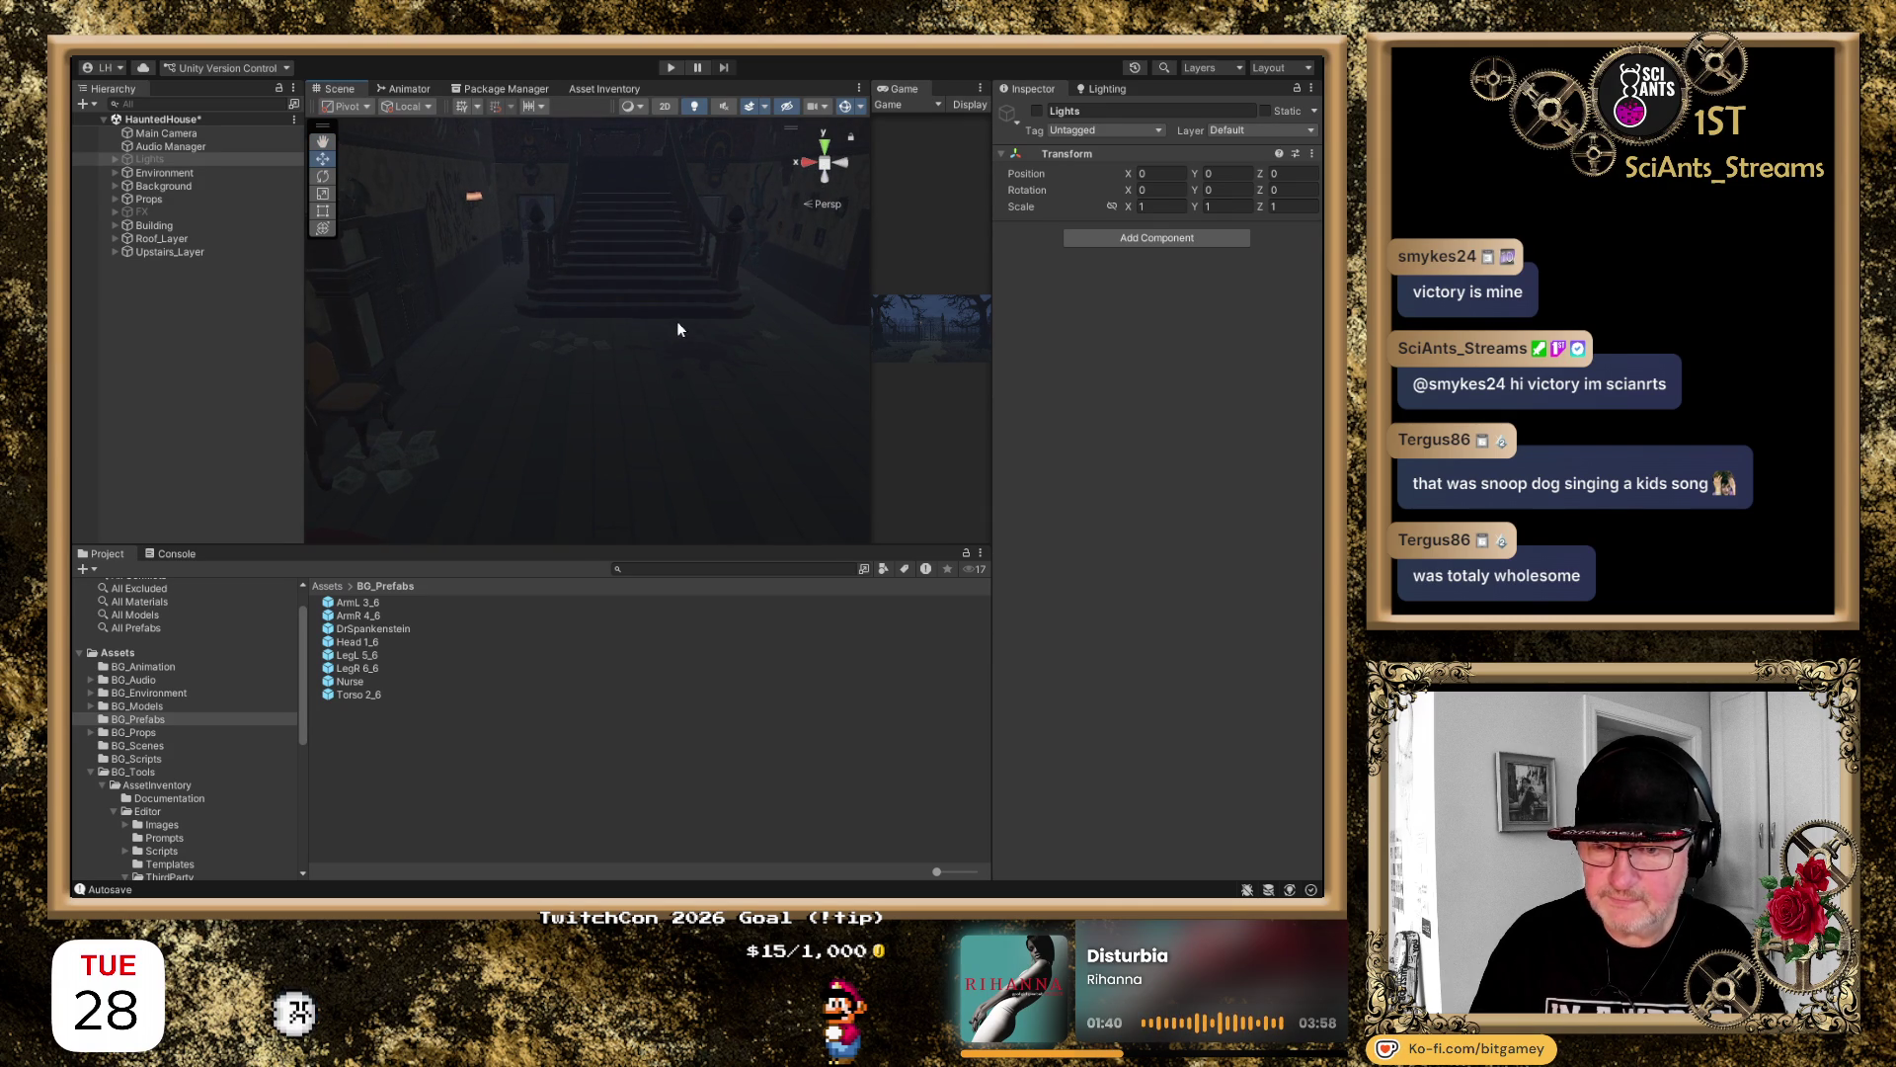
{"action": "left_click_drag", "start_coordinate": [662, 373], "coordinate": [667, 254]}
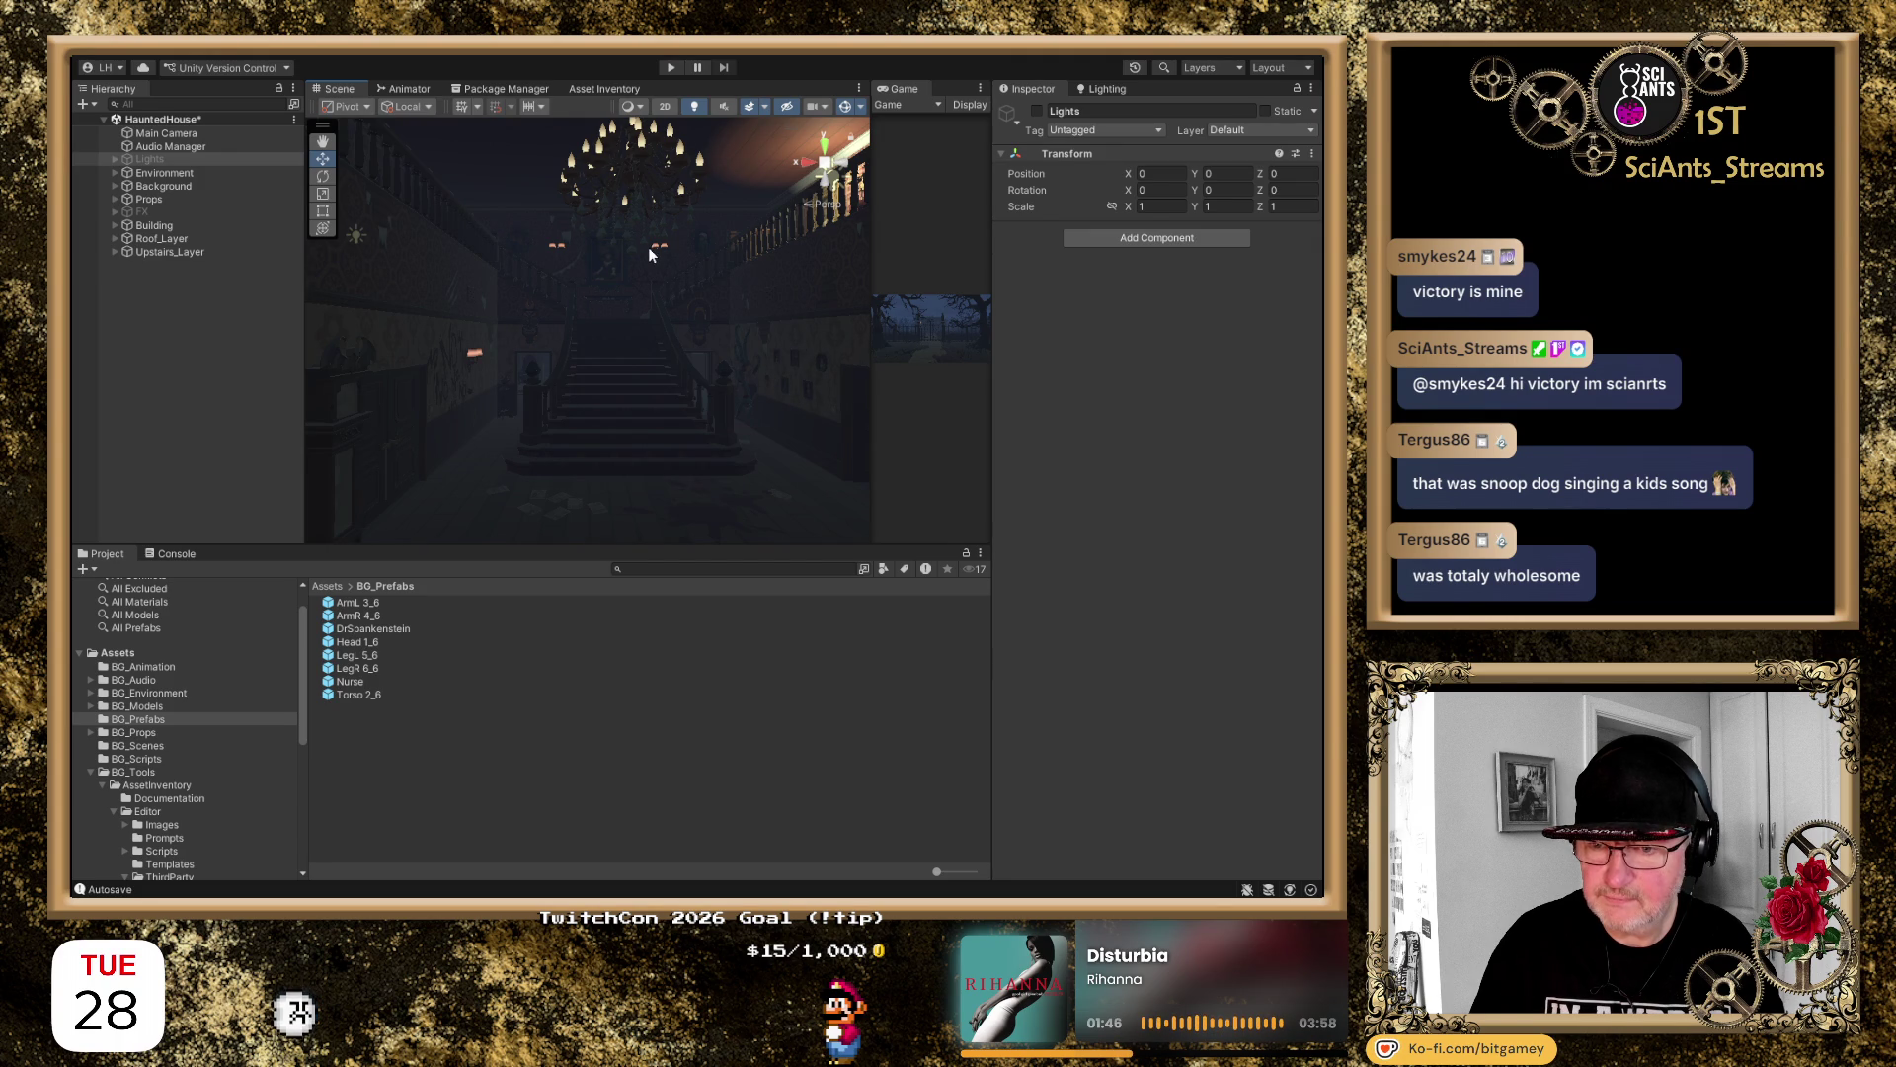
{"action": "left_click_drag", "start_coordinate": [648, 245], "coordinate": [645, 297]}
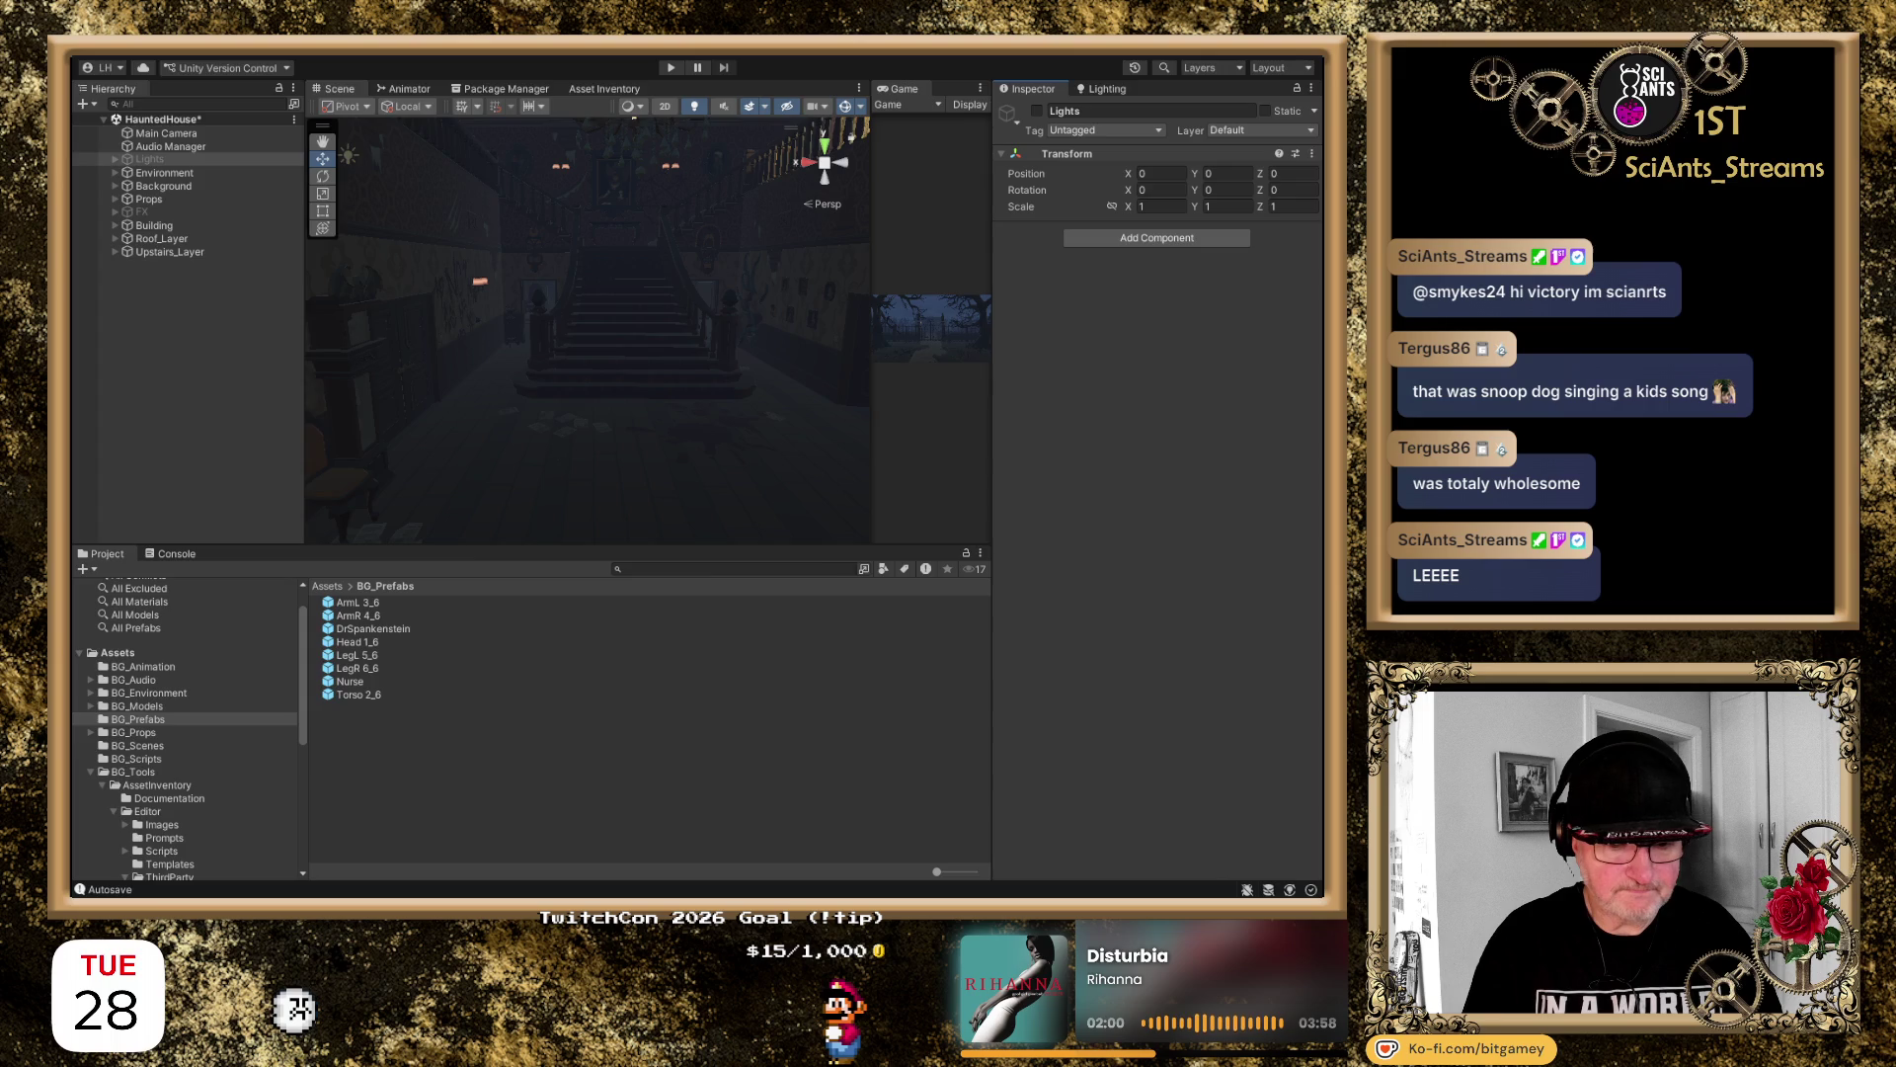
In Opera, go to the Airy UI 2 Asset Store tab and open My Assets
{"action": "key", "text": "alt+Tab"}
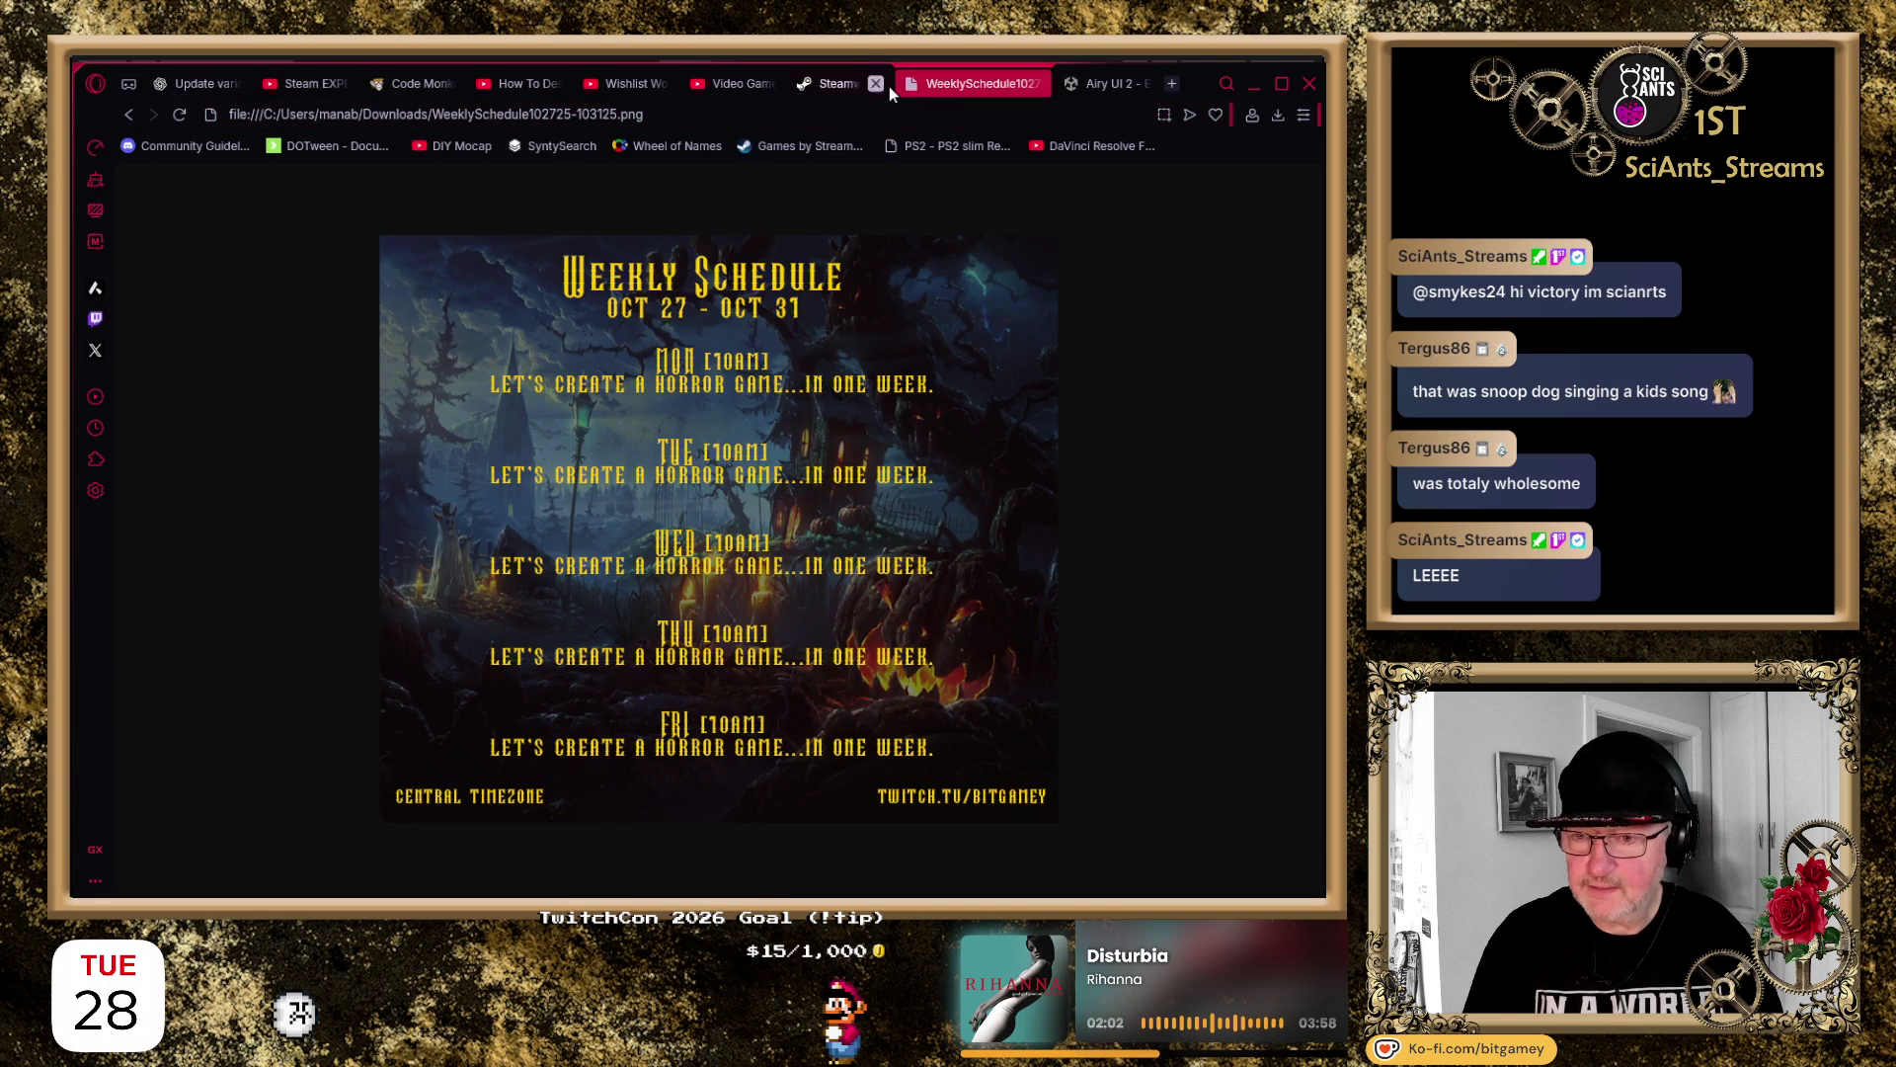
{"action": "left_click", "coordinate": [1080, 86]}
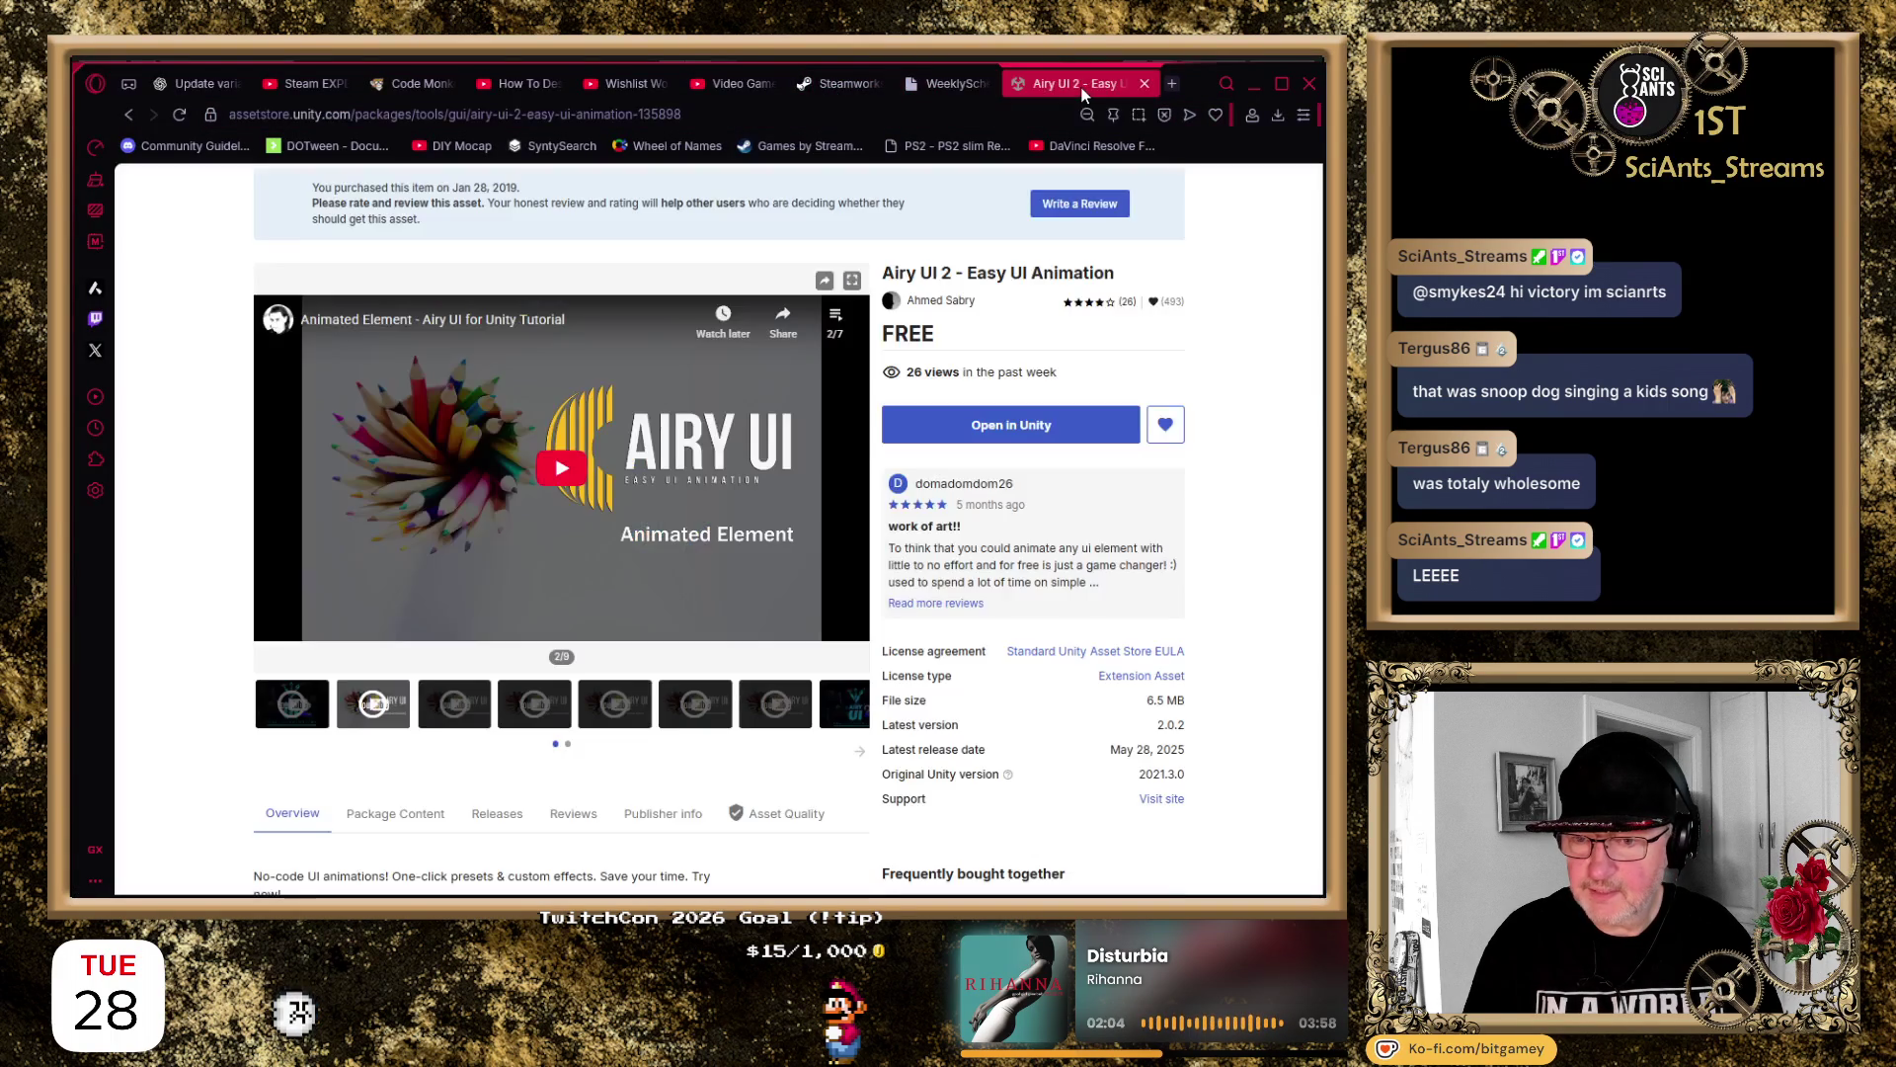
{"action": "left_click", "coordinate": [1043, 190]}
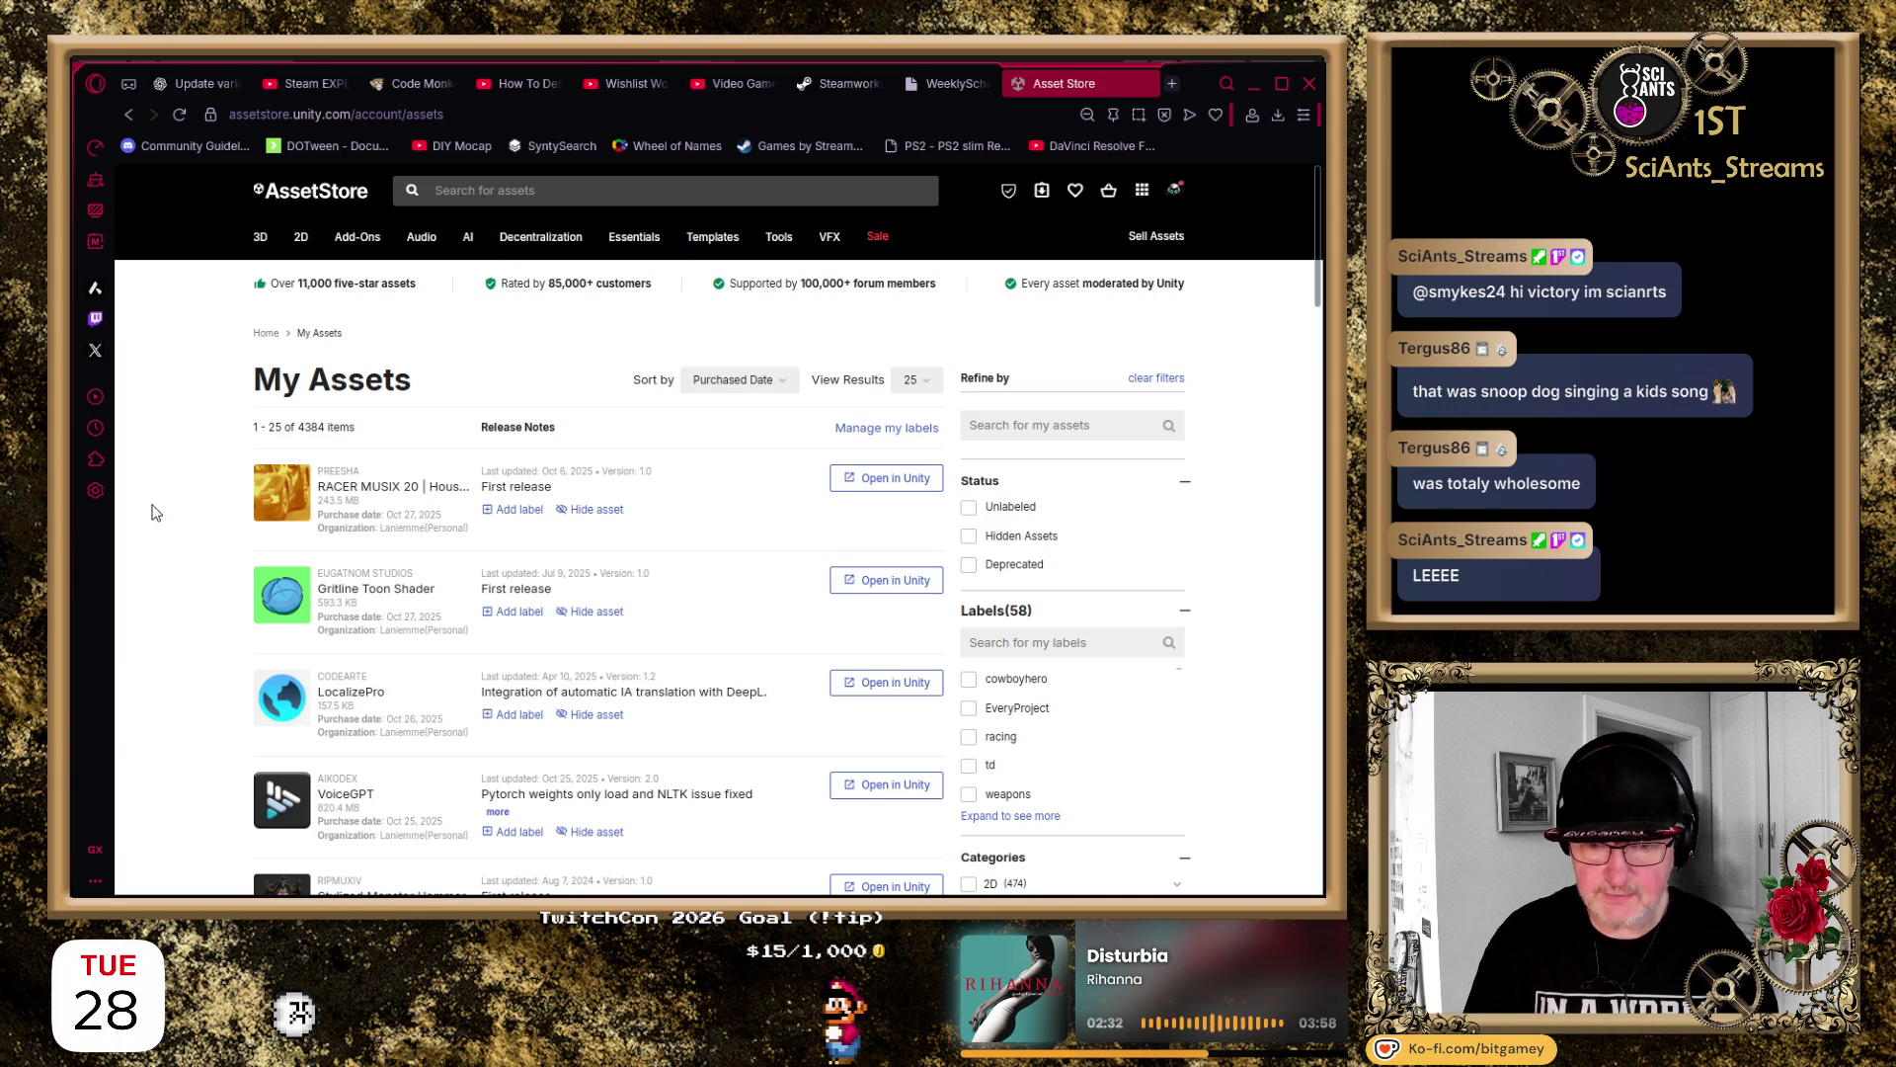
Scroll the My Assets list and open the quick view for the free Smooth Scene Camera asset
{"action": "scroll", "coordinate": [210, 526], "scroll_direction": "down", "scroll_amount": 1}
{"action": "scroll", "coordinate": [198, 533], "scroll_direction": "down", "scroll_amount": 5}
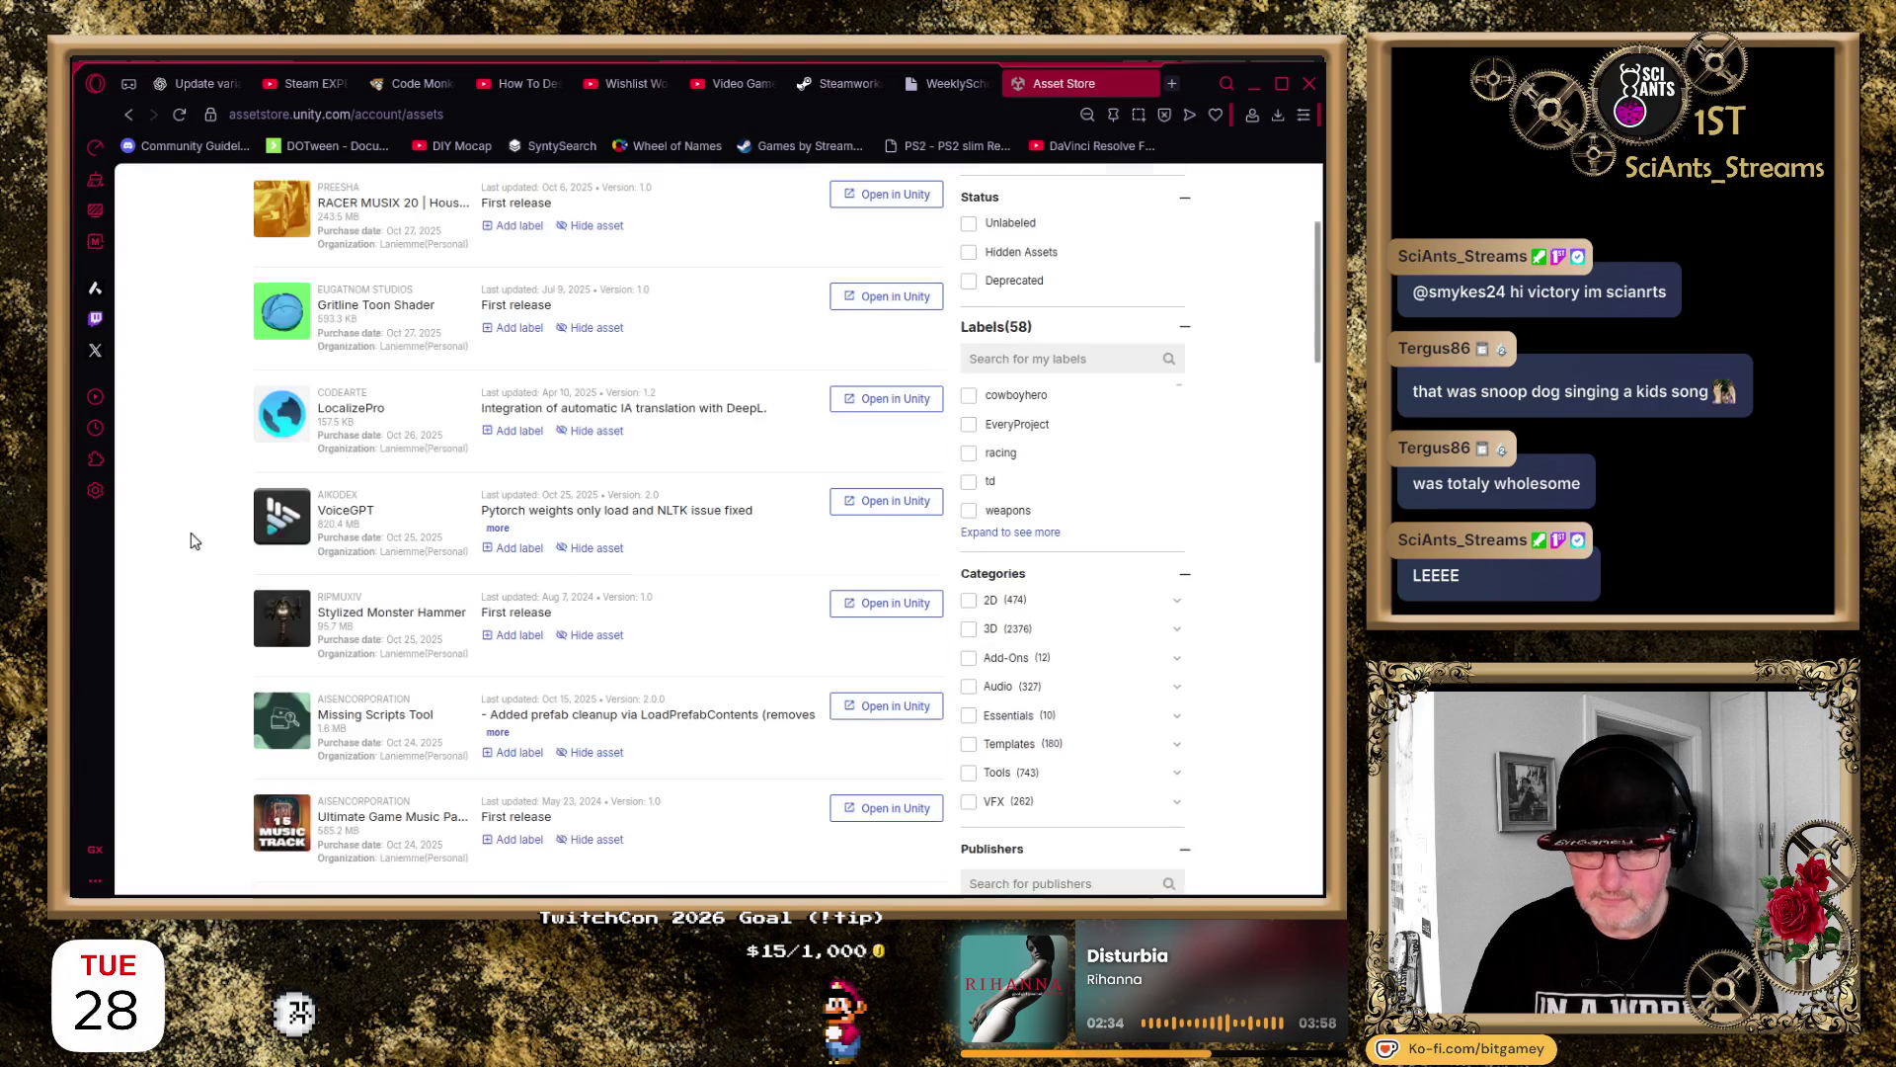
{"action": "scroll", "coordinate": [193, 539], "scroll_direction": "down", "scroll_amount": 2}
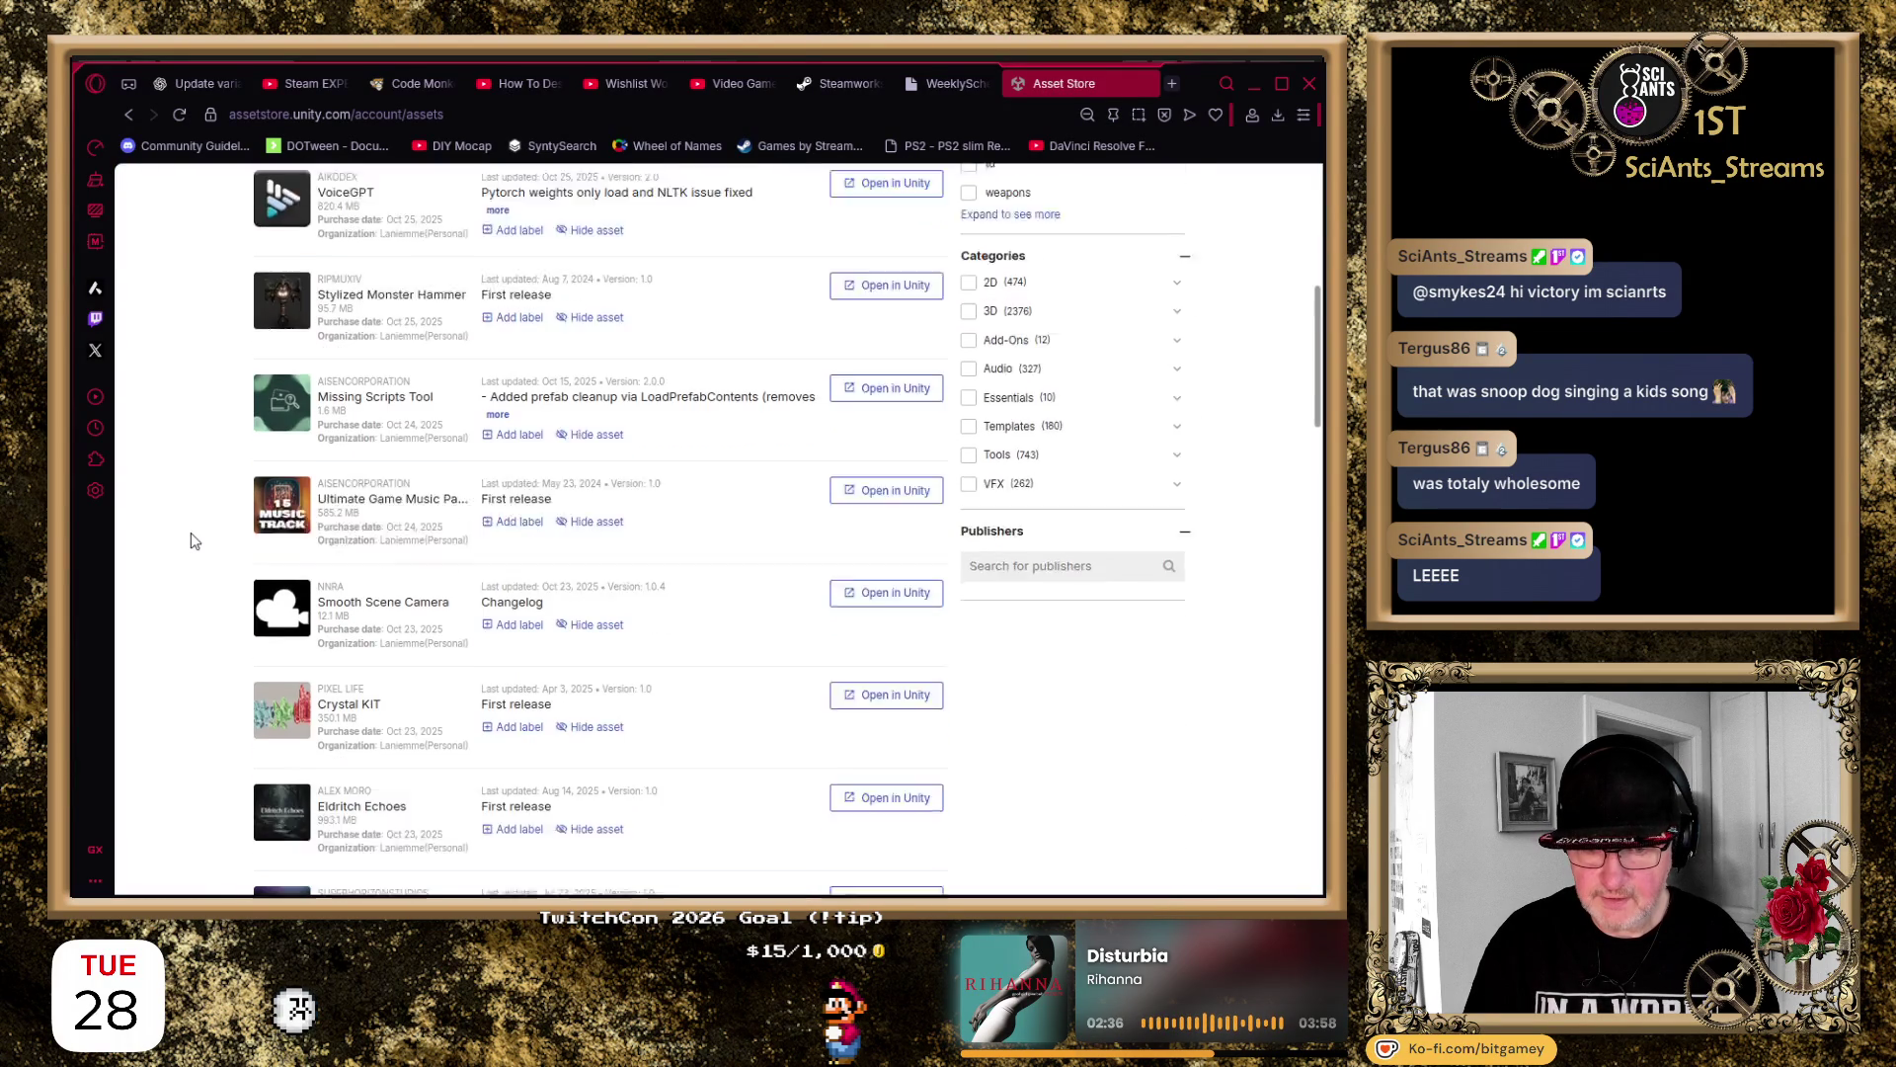
{"action": "left_click", "coordinate": [326, 546]}
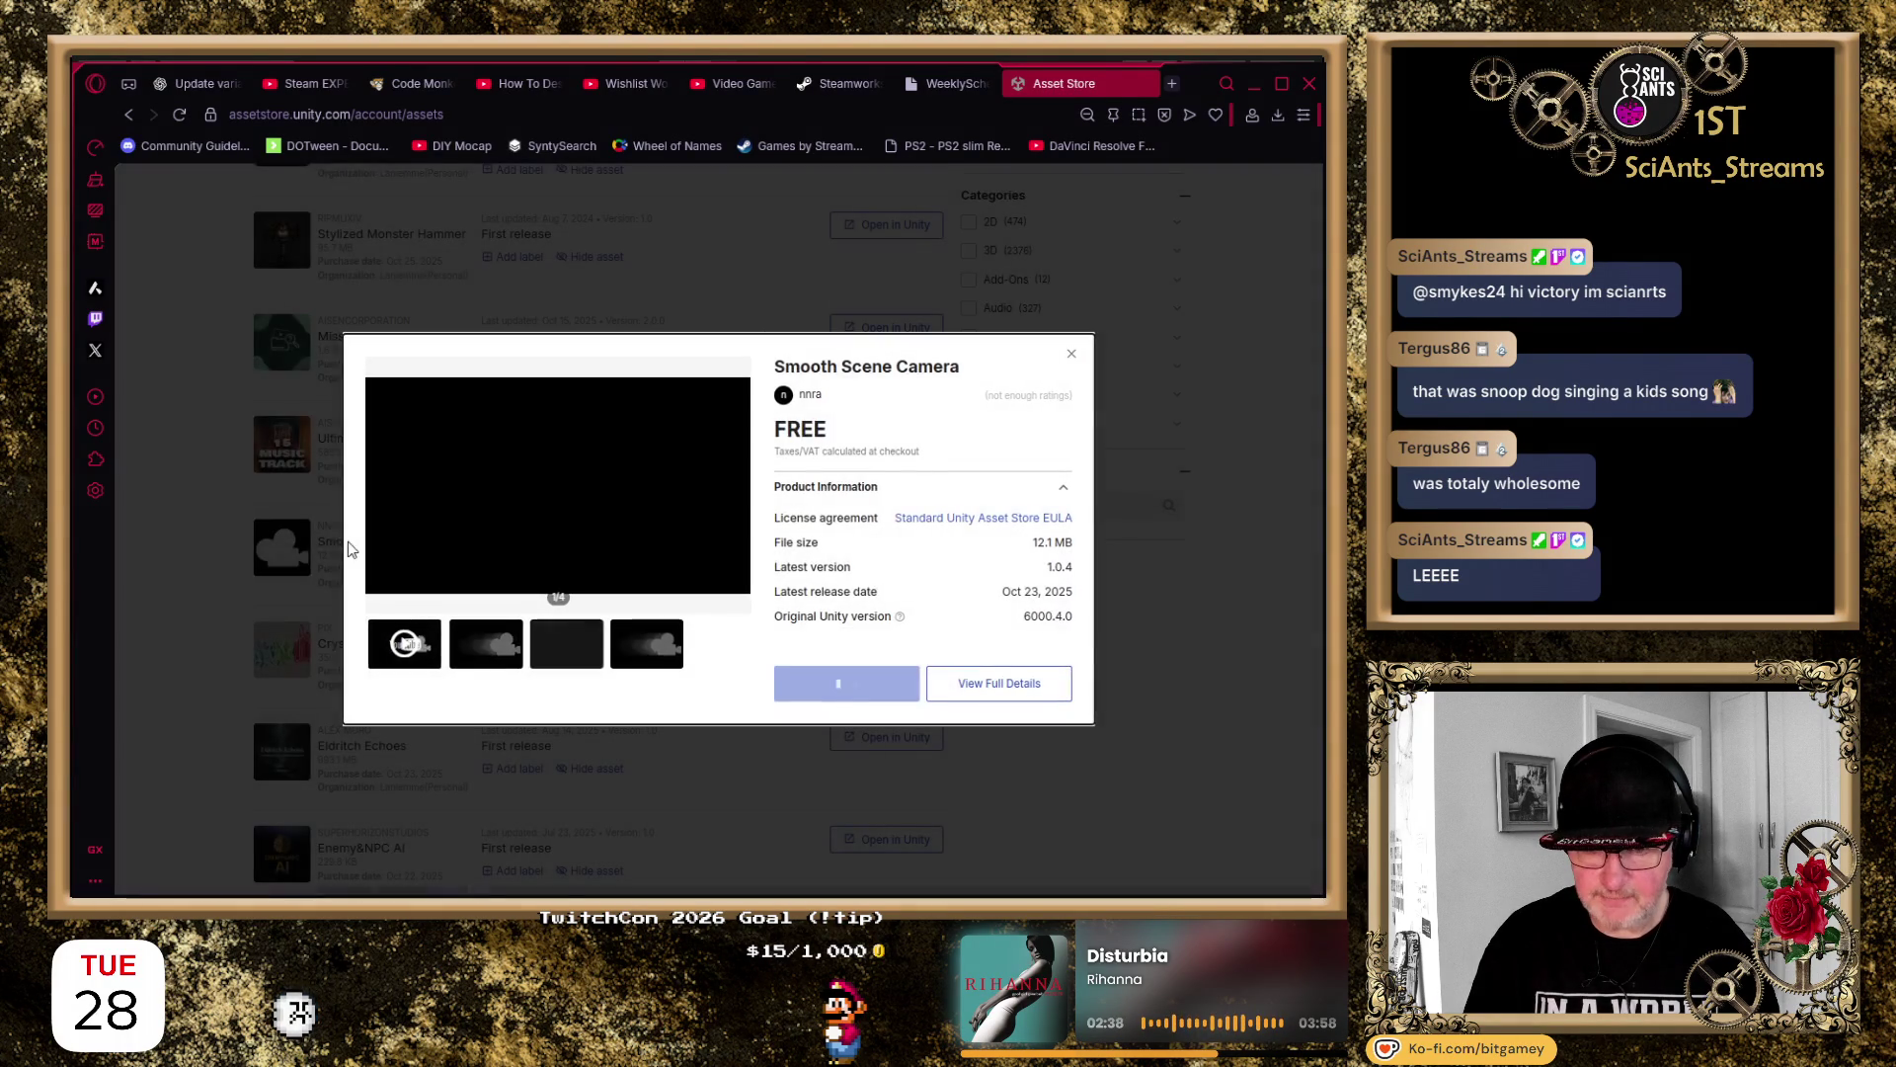
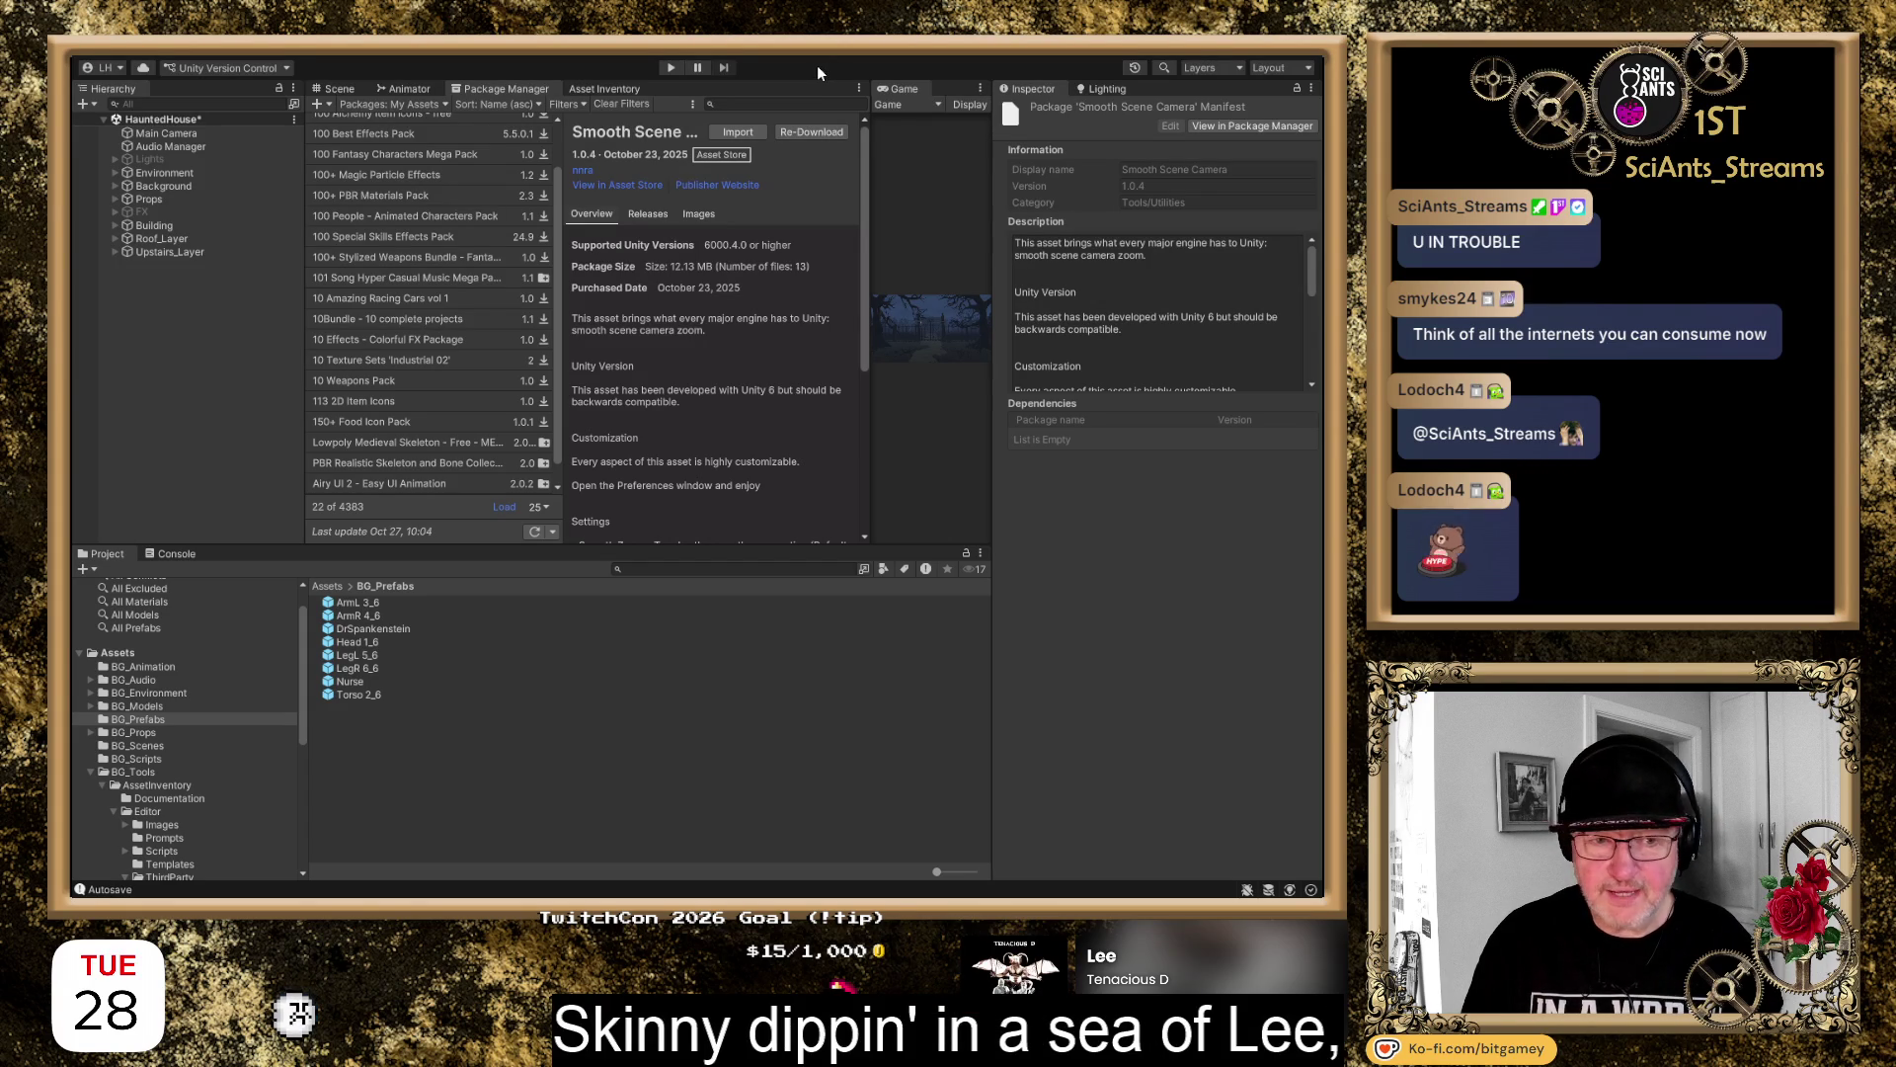
Import the Smooth Scene Camera 1.0.4 package from My Assets into the HauntedHouse project
{"action": "left_click", "coordinate": [736, 133]}
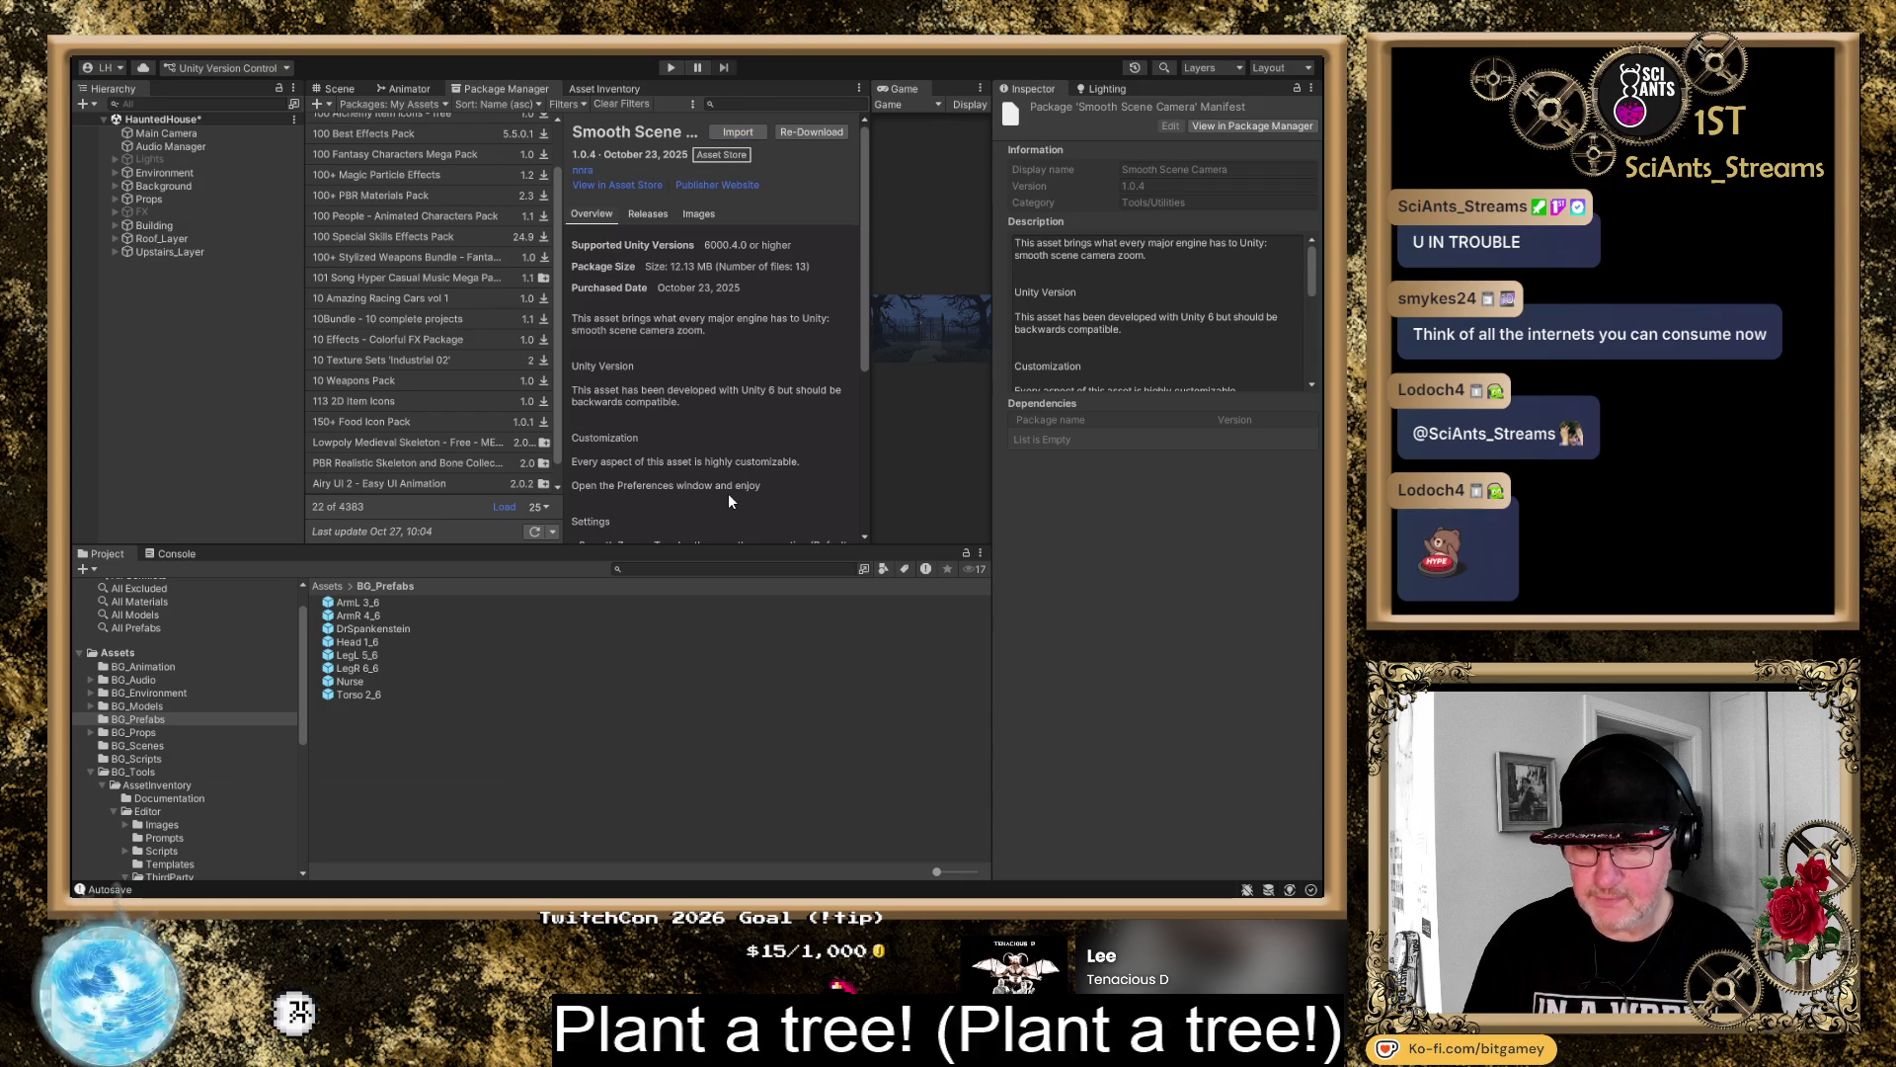
{"action": "left_click", "coordinate": [738, 131]}
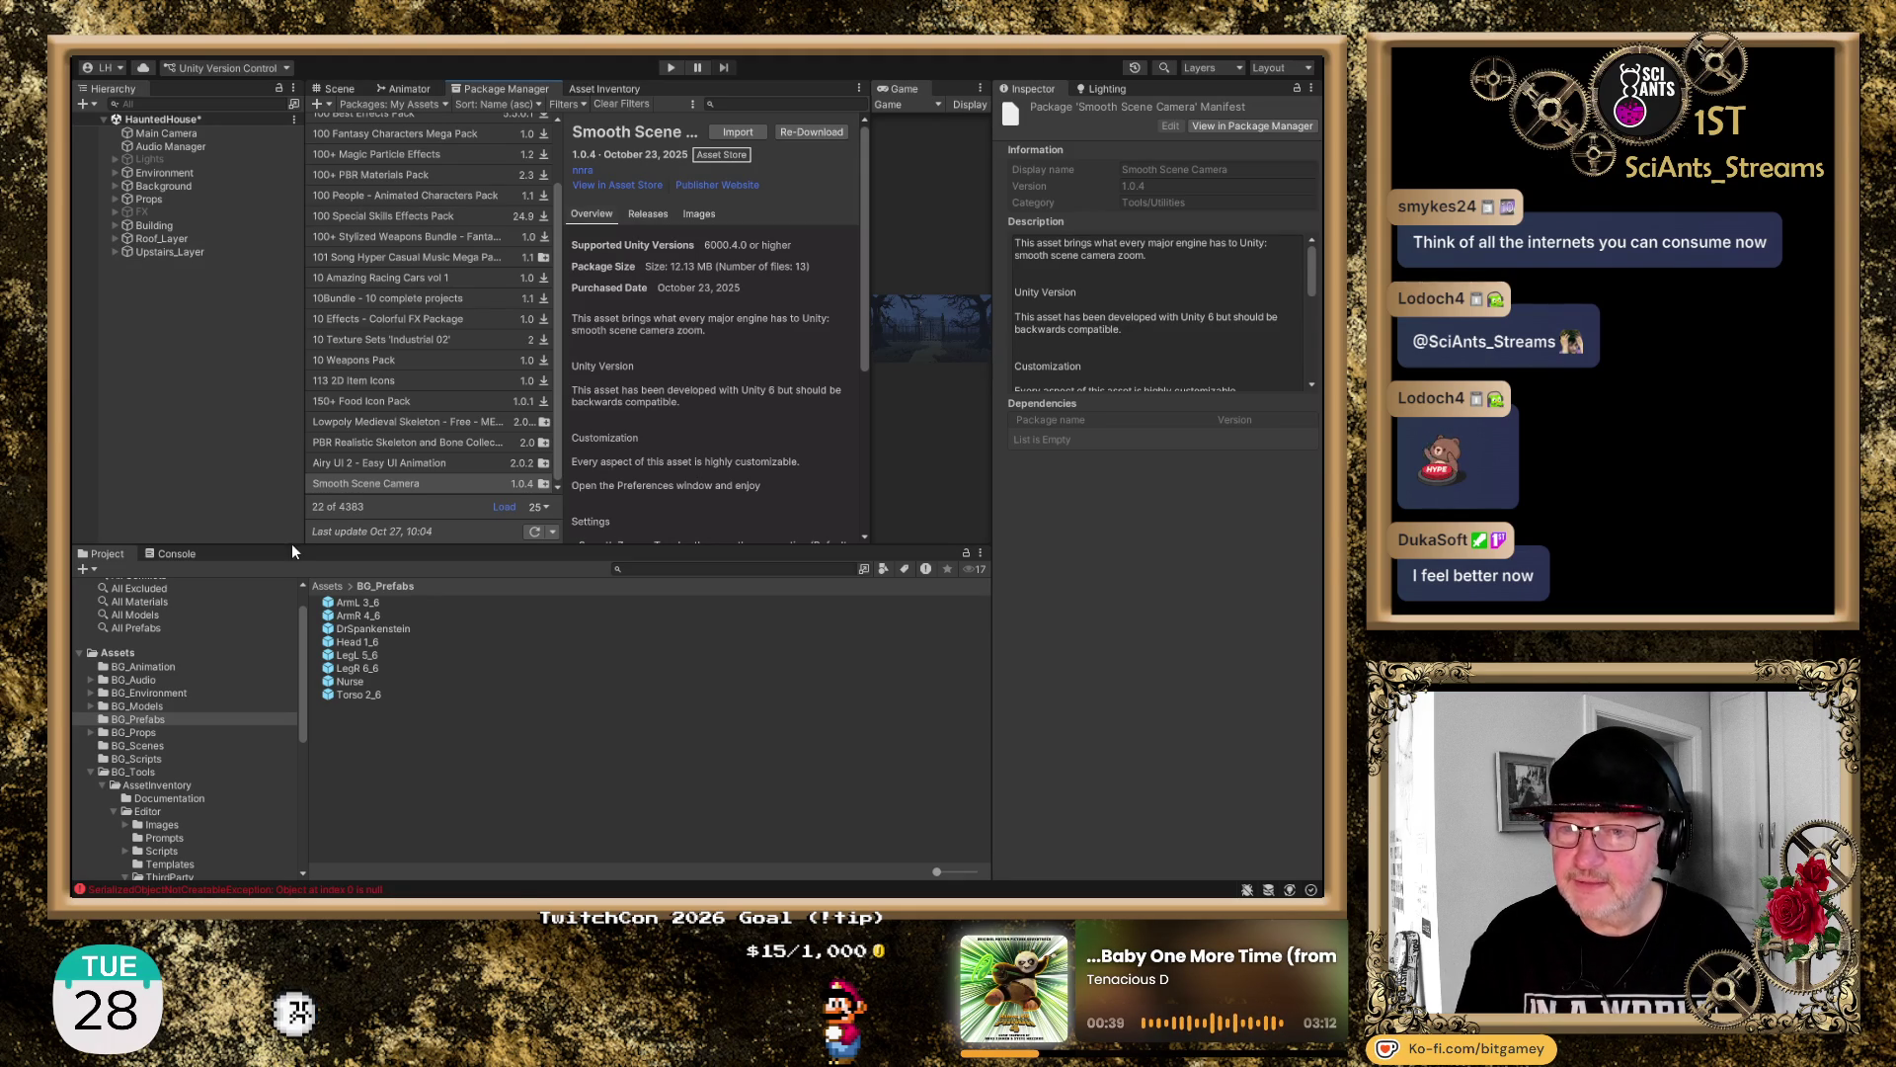
{"action": "left_click", "coordinate": [668, 409]}
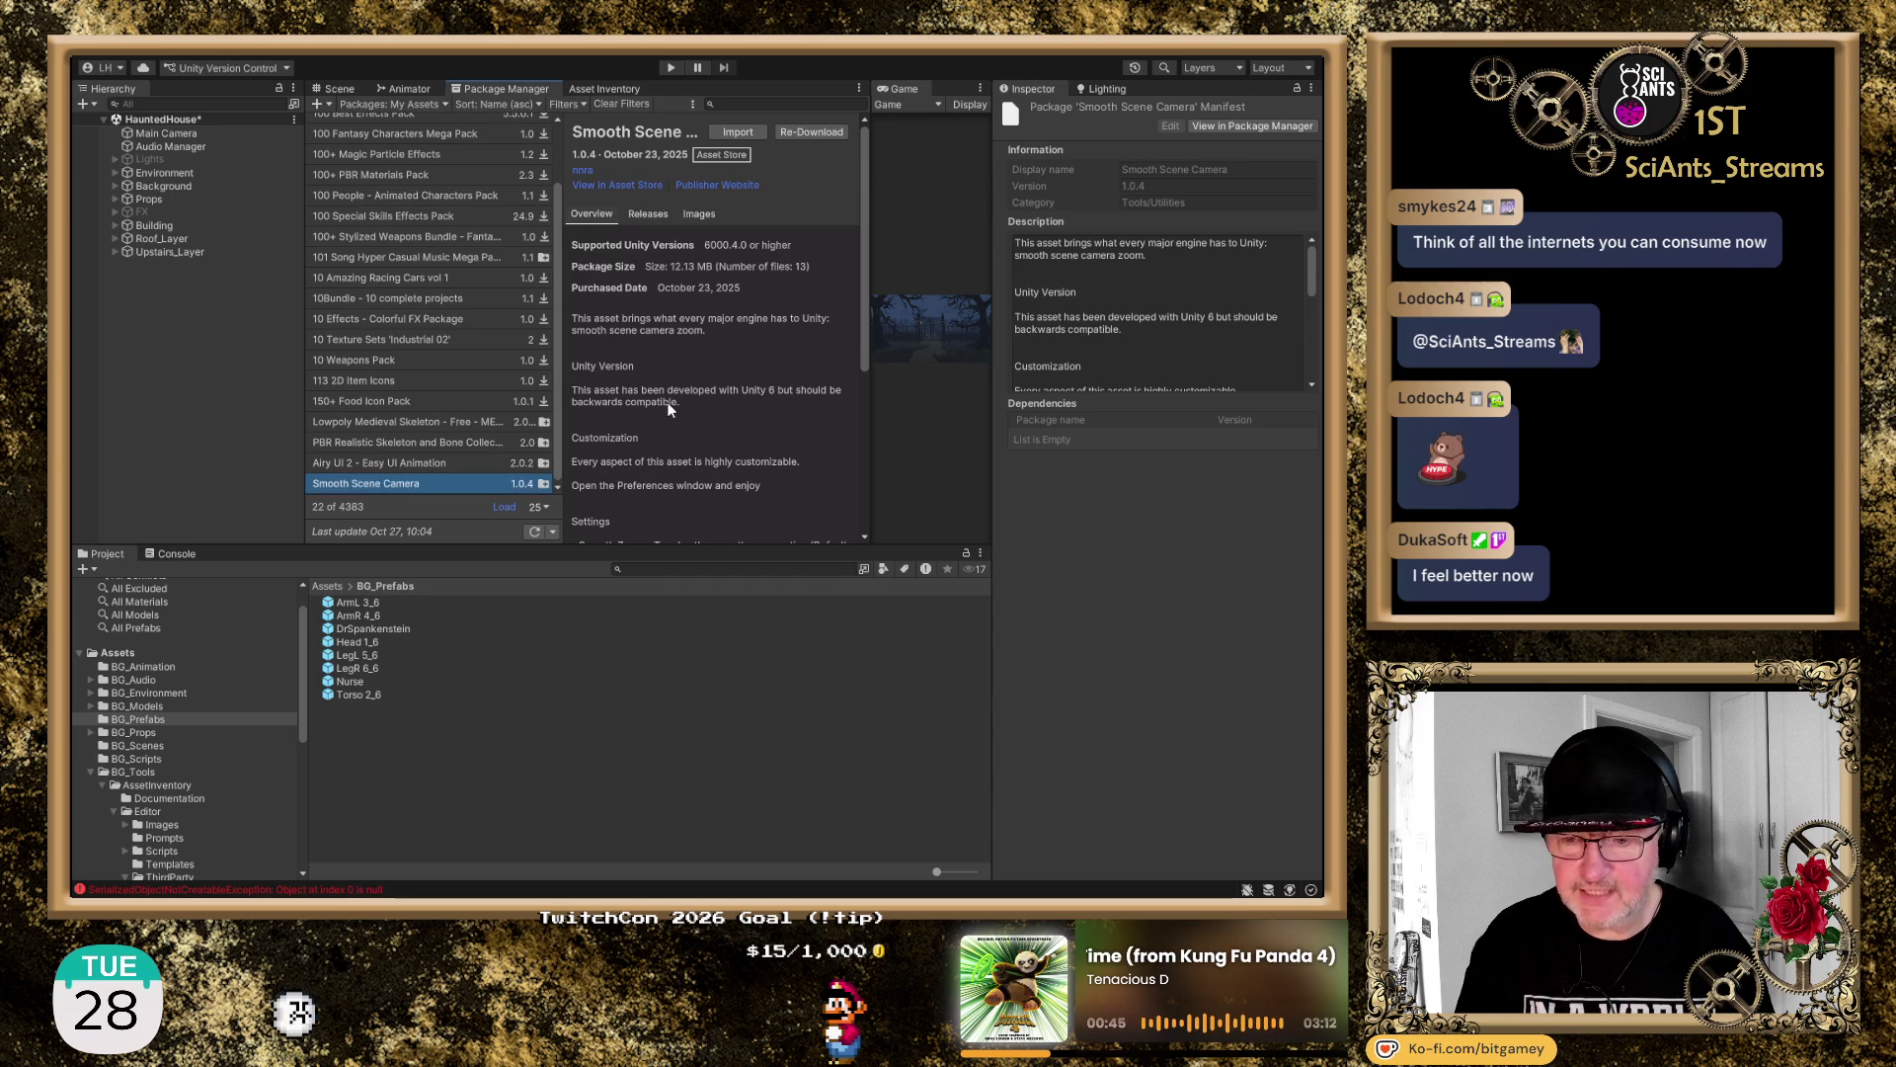
{"action": "scroll", "coordinate": [685, 436], "scroll_direction": "down", "scroll_amount": 2}
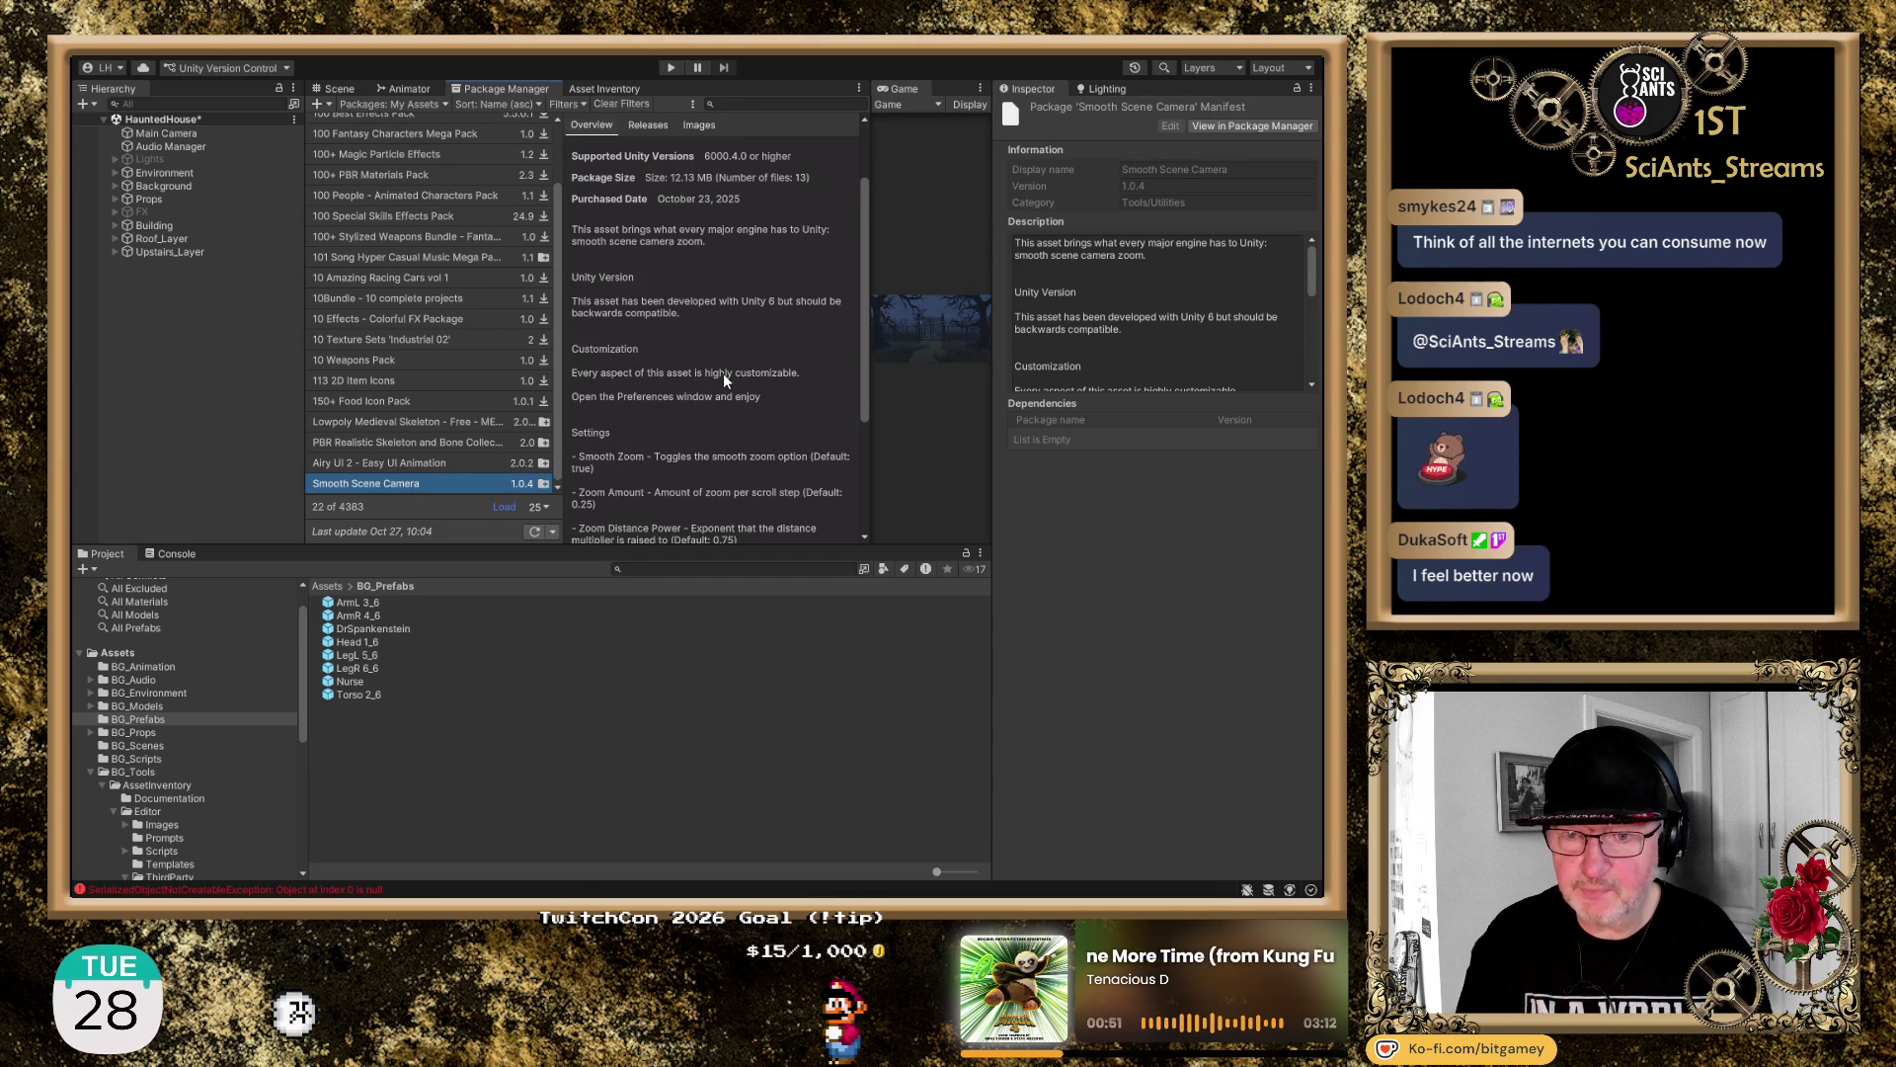
{"action": "scroll", "coordinate": [736, 407], "scroll_direction": "down", "scroll_amount": 3}
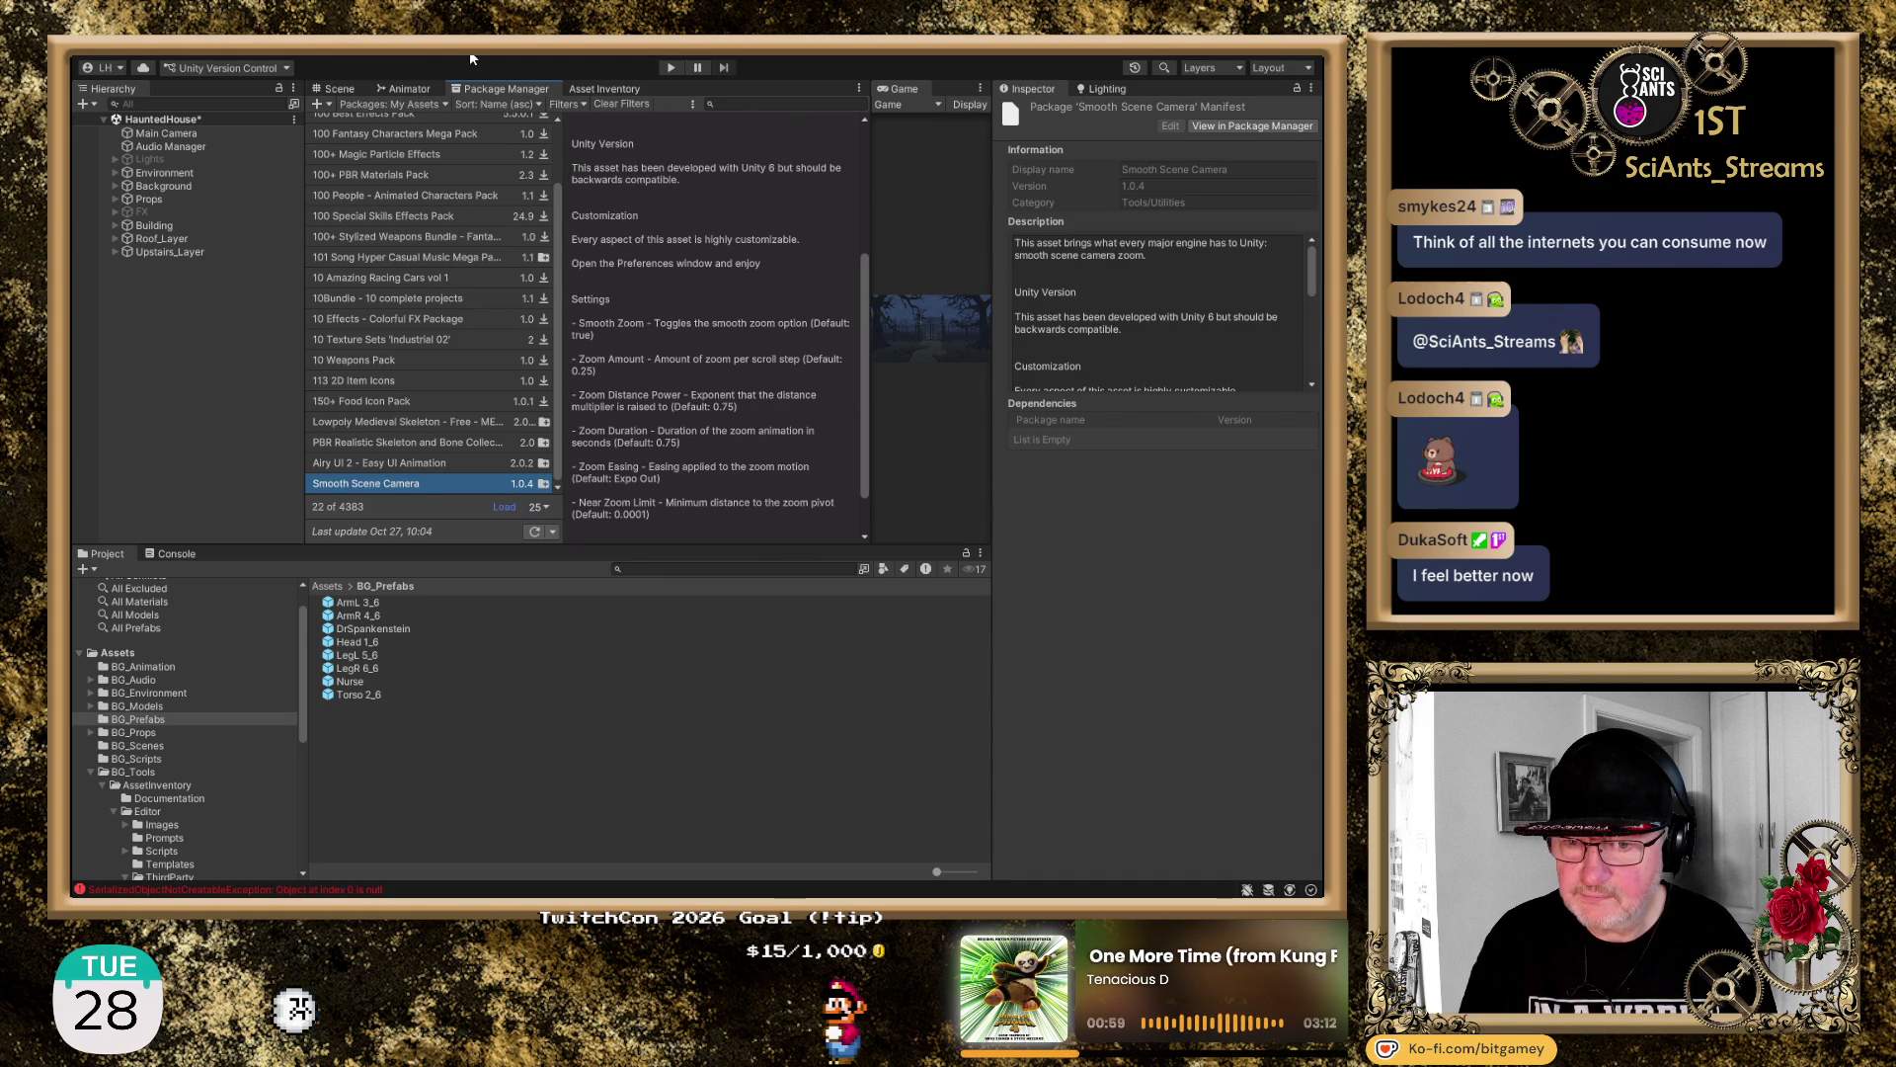
{"action": "scroll", "coordinate": [708, 312], "scroll_direction": "up", "scroll_amount": 4}
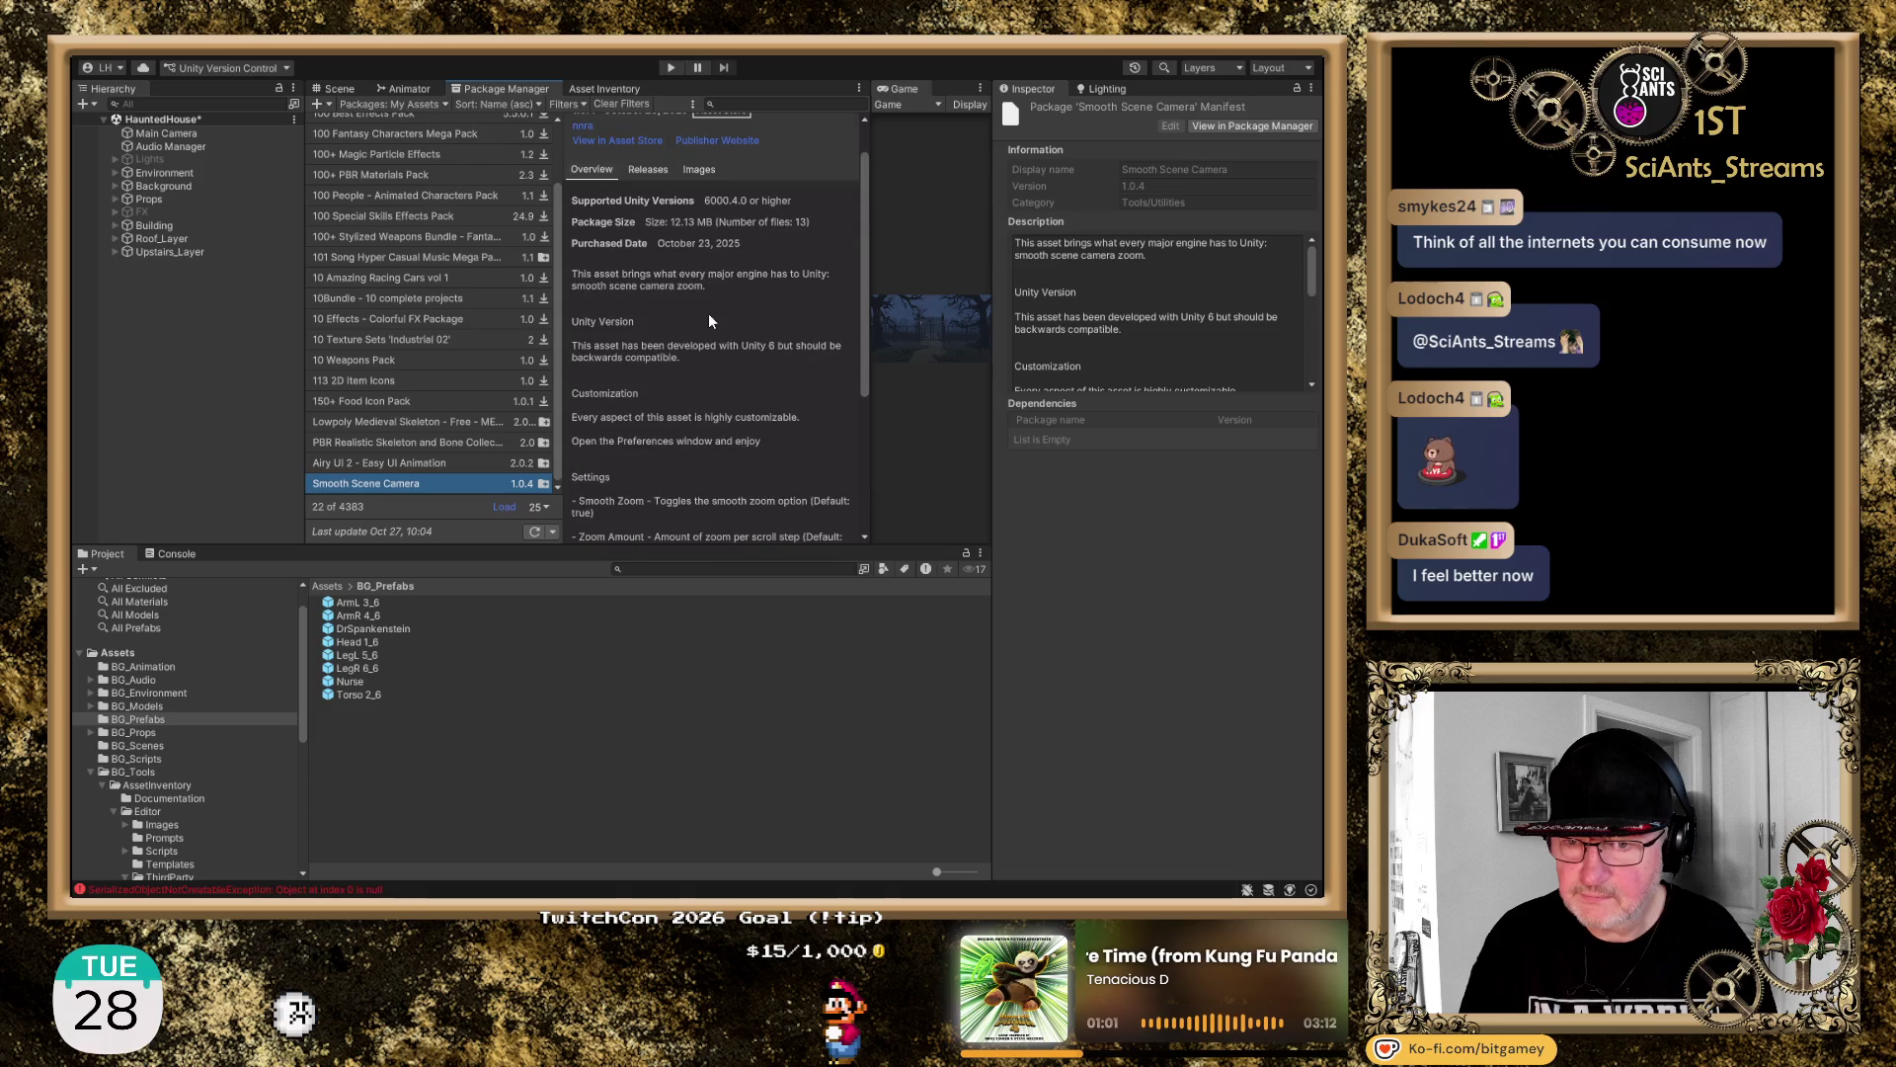
{"action": "left_click", "coordinate": [614, 141]}
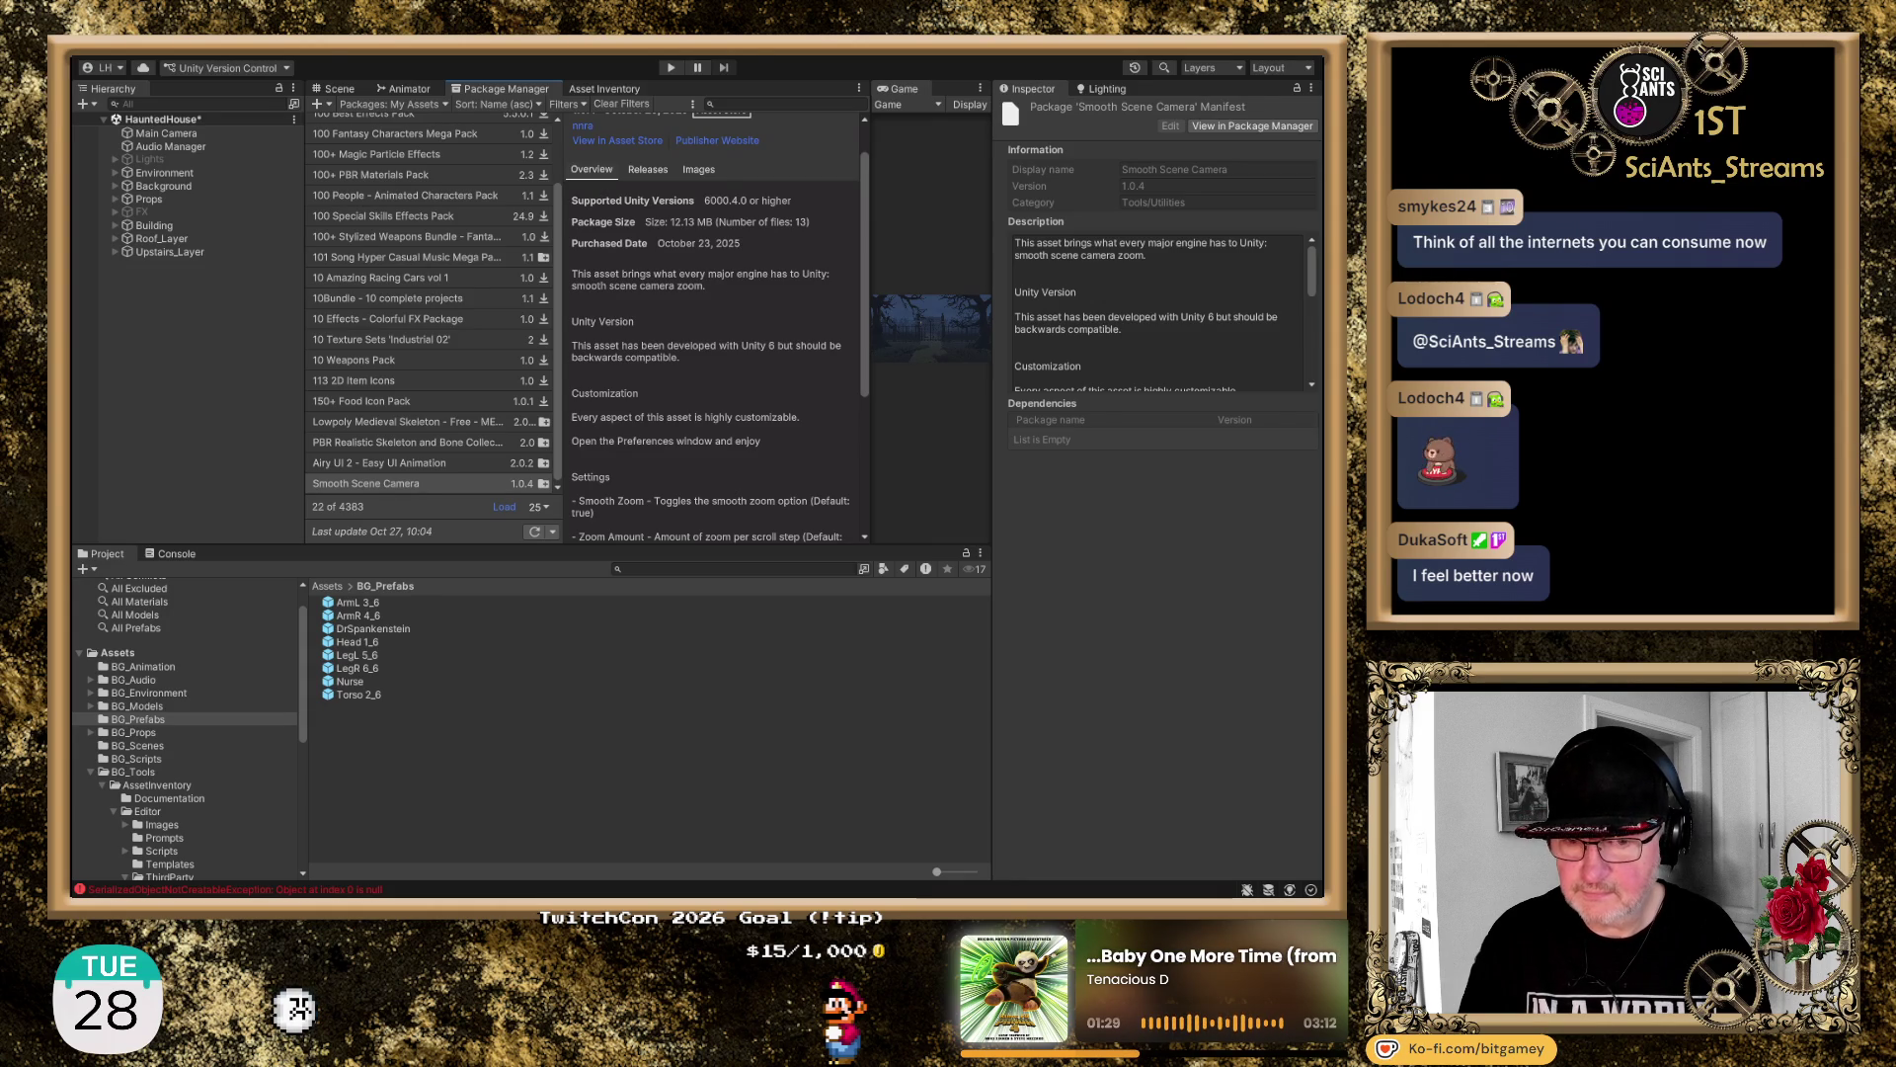
{"action": "left_click", "coordinate": [185, 464]}
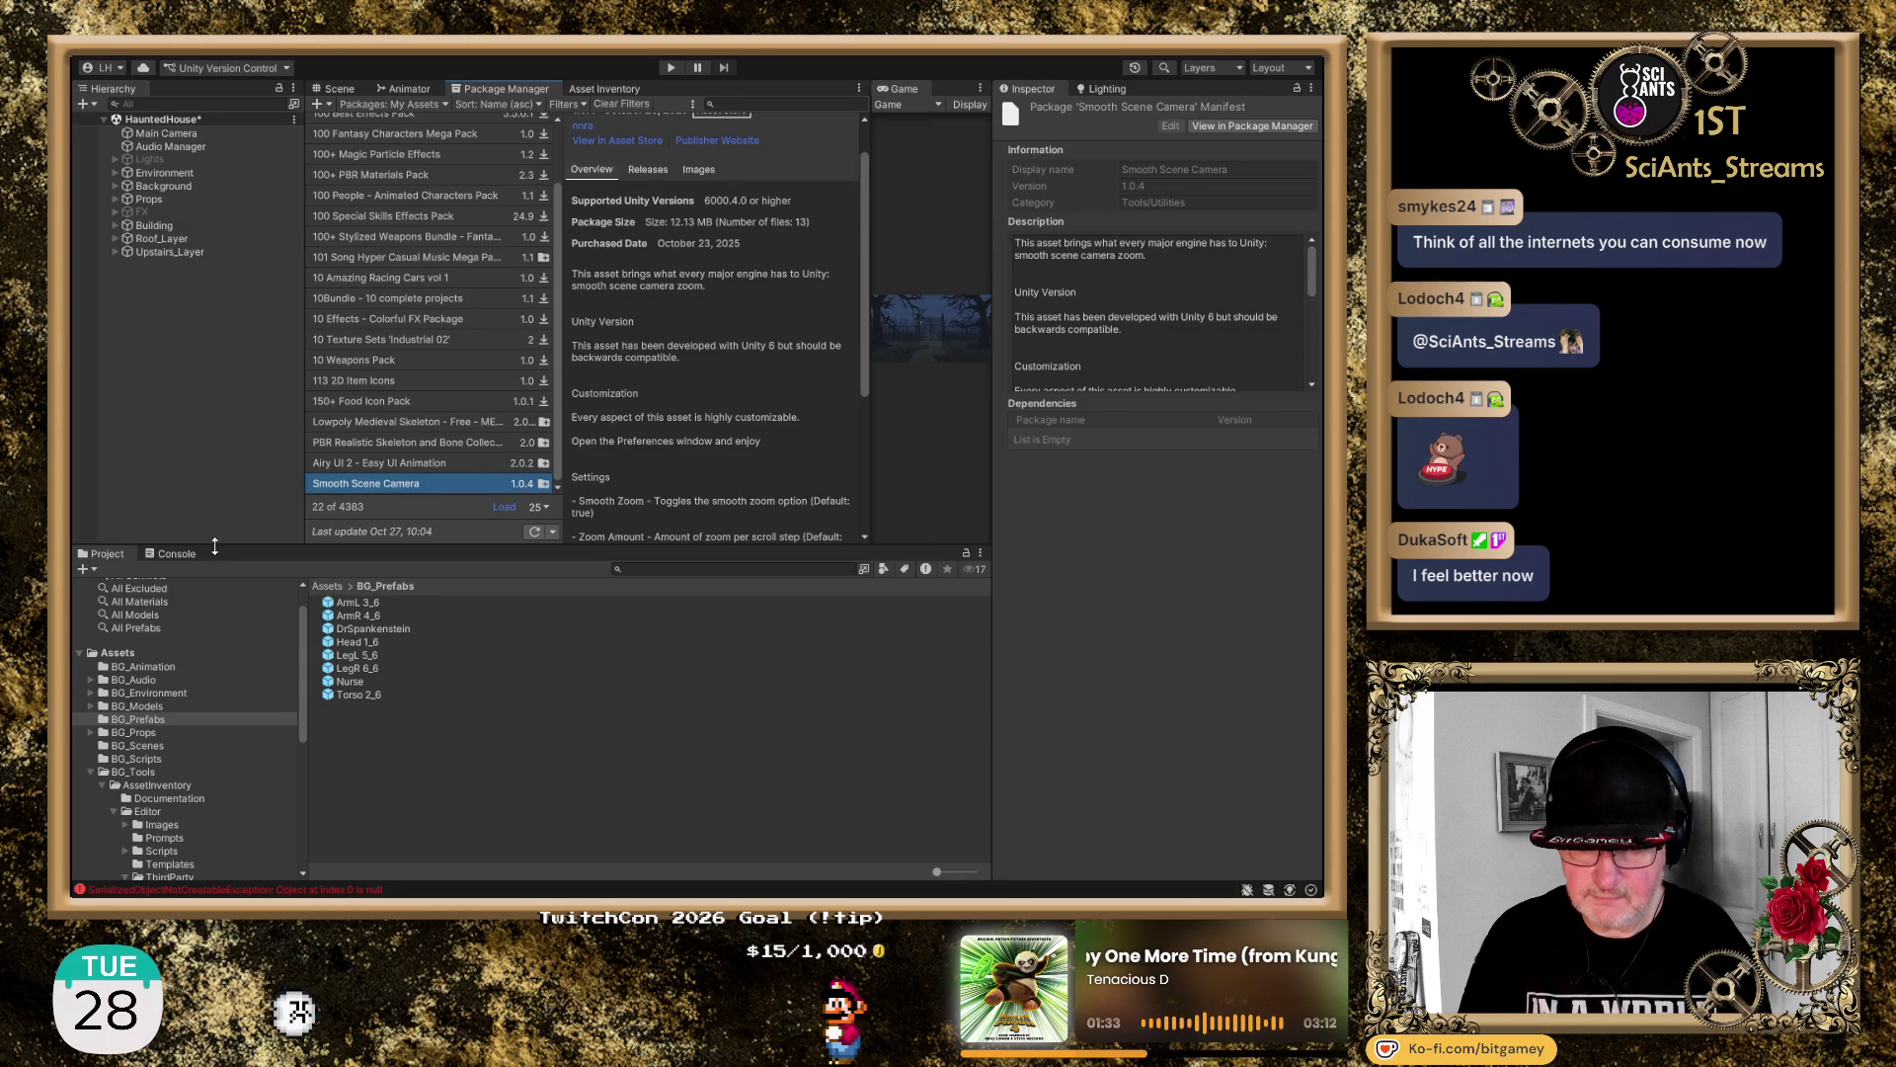
{"action": "left_click", "coordinate": [185, 555]}
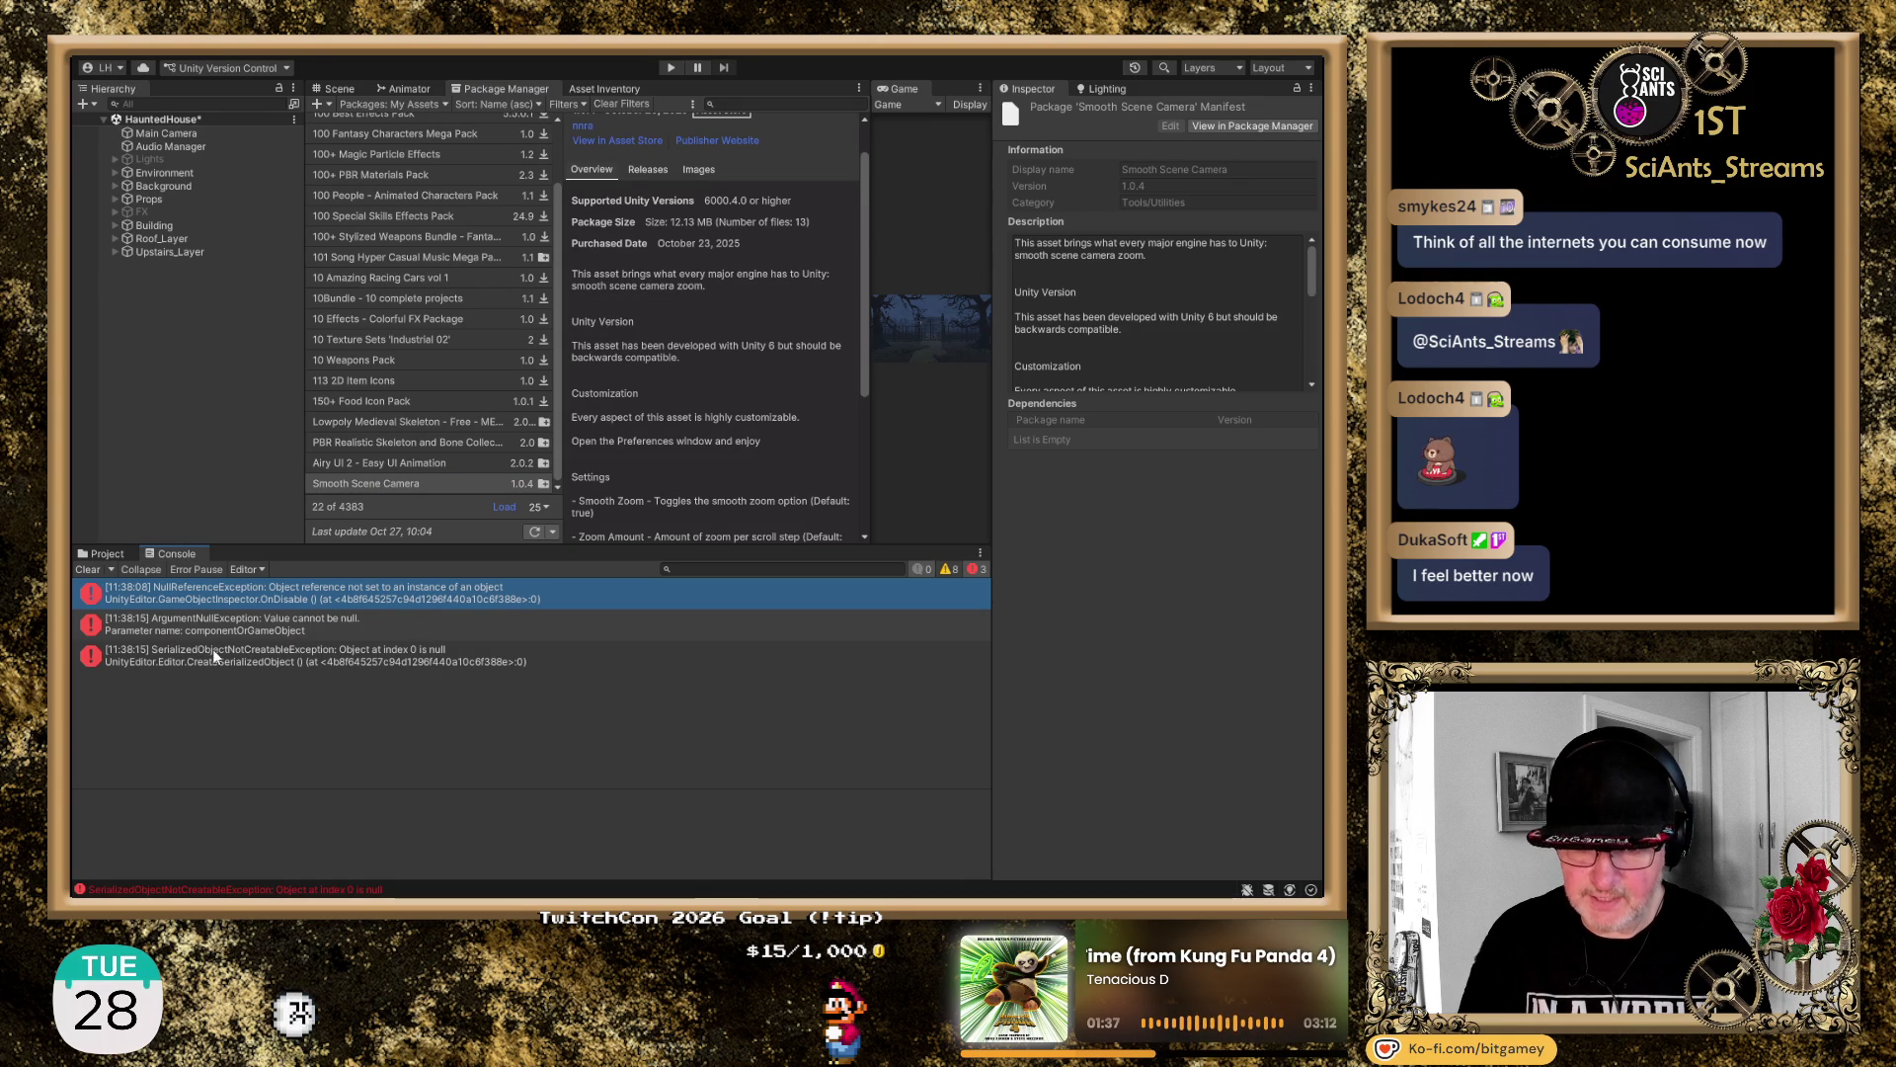
Clear the console errors and show the README in Assets/SmoothSceneCamera
{"action": "left_click", "coordinate": [84, 570]}
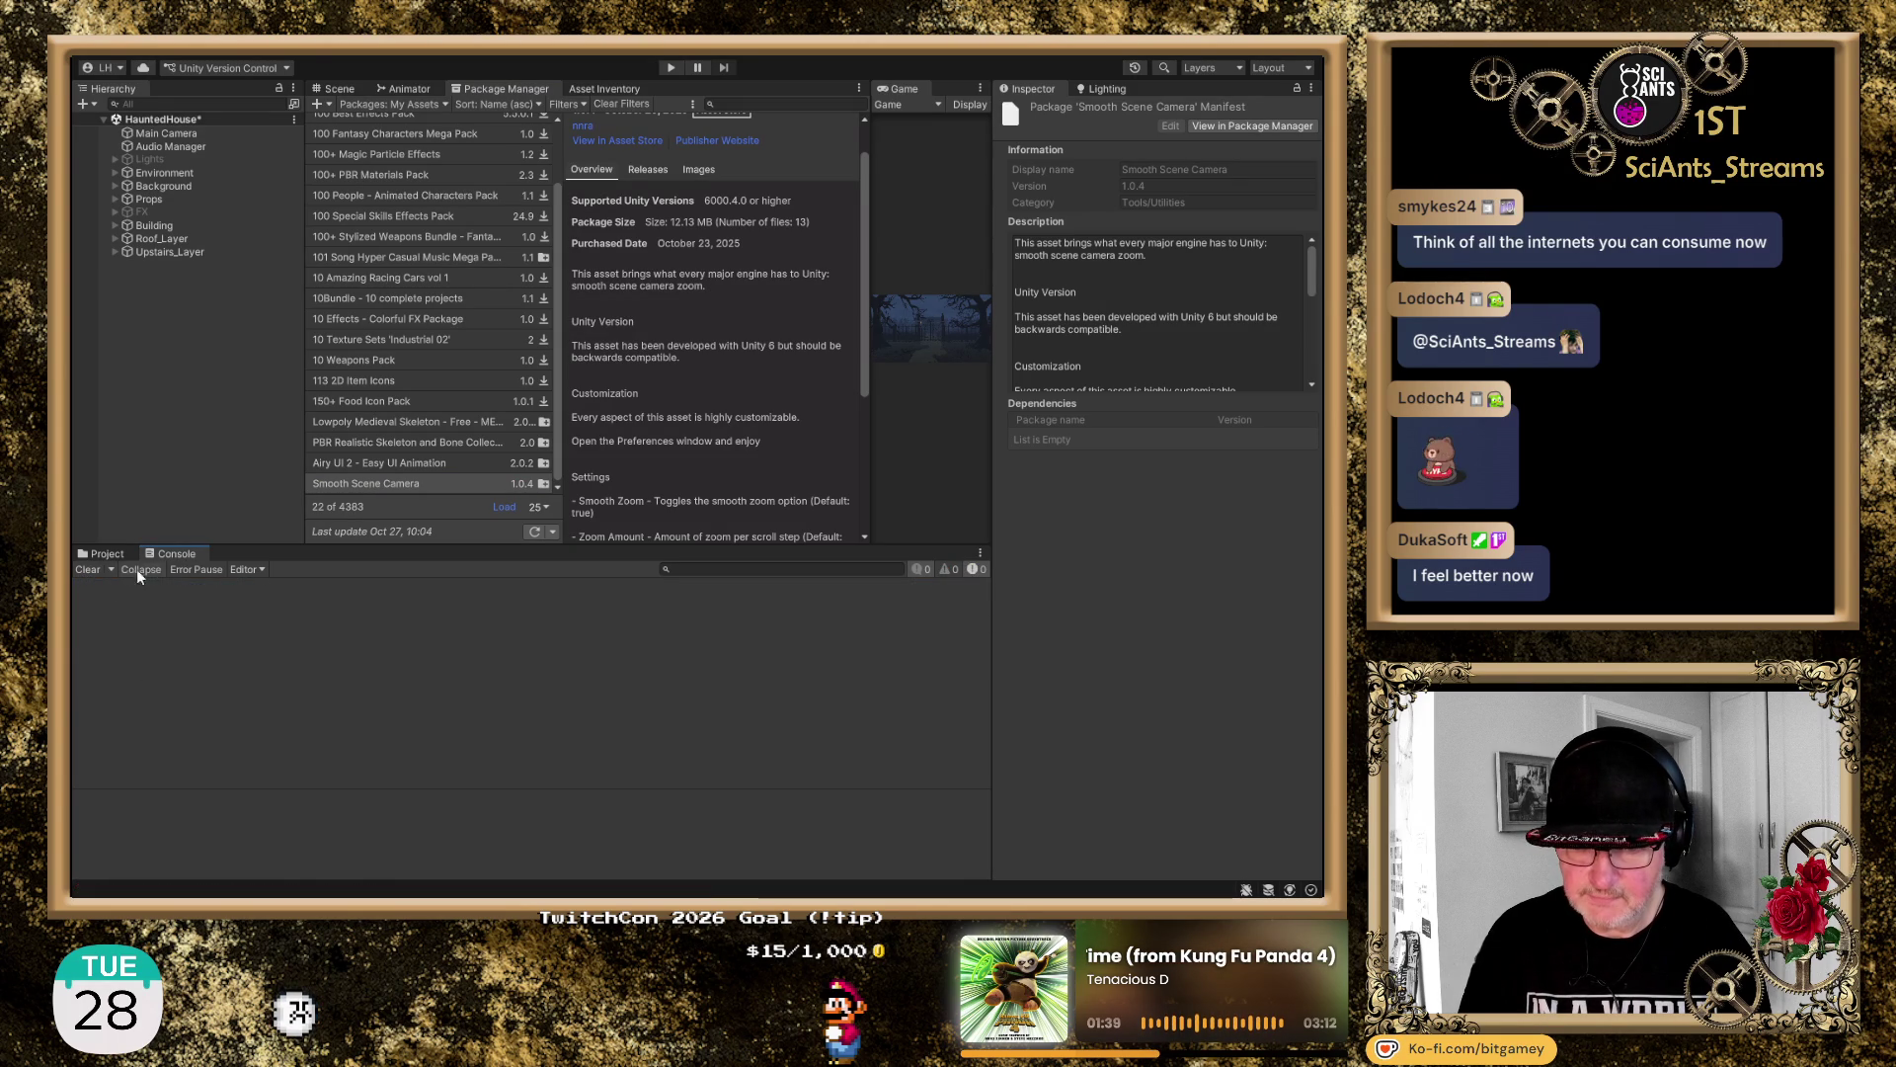
{"action": "left_click", "coordinate": [106, 554]}
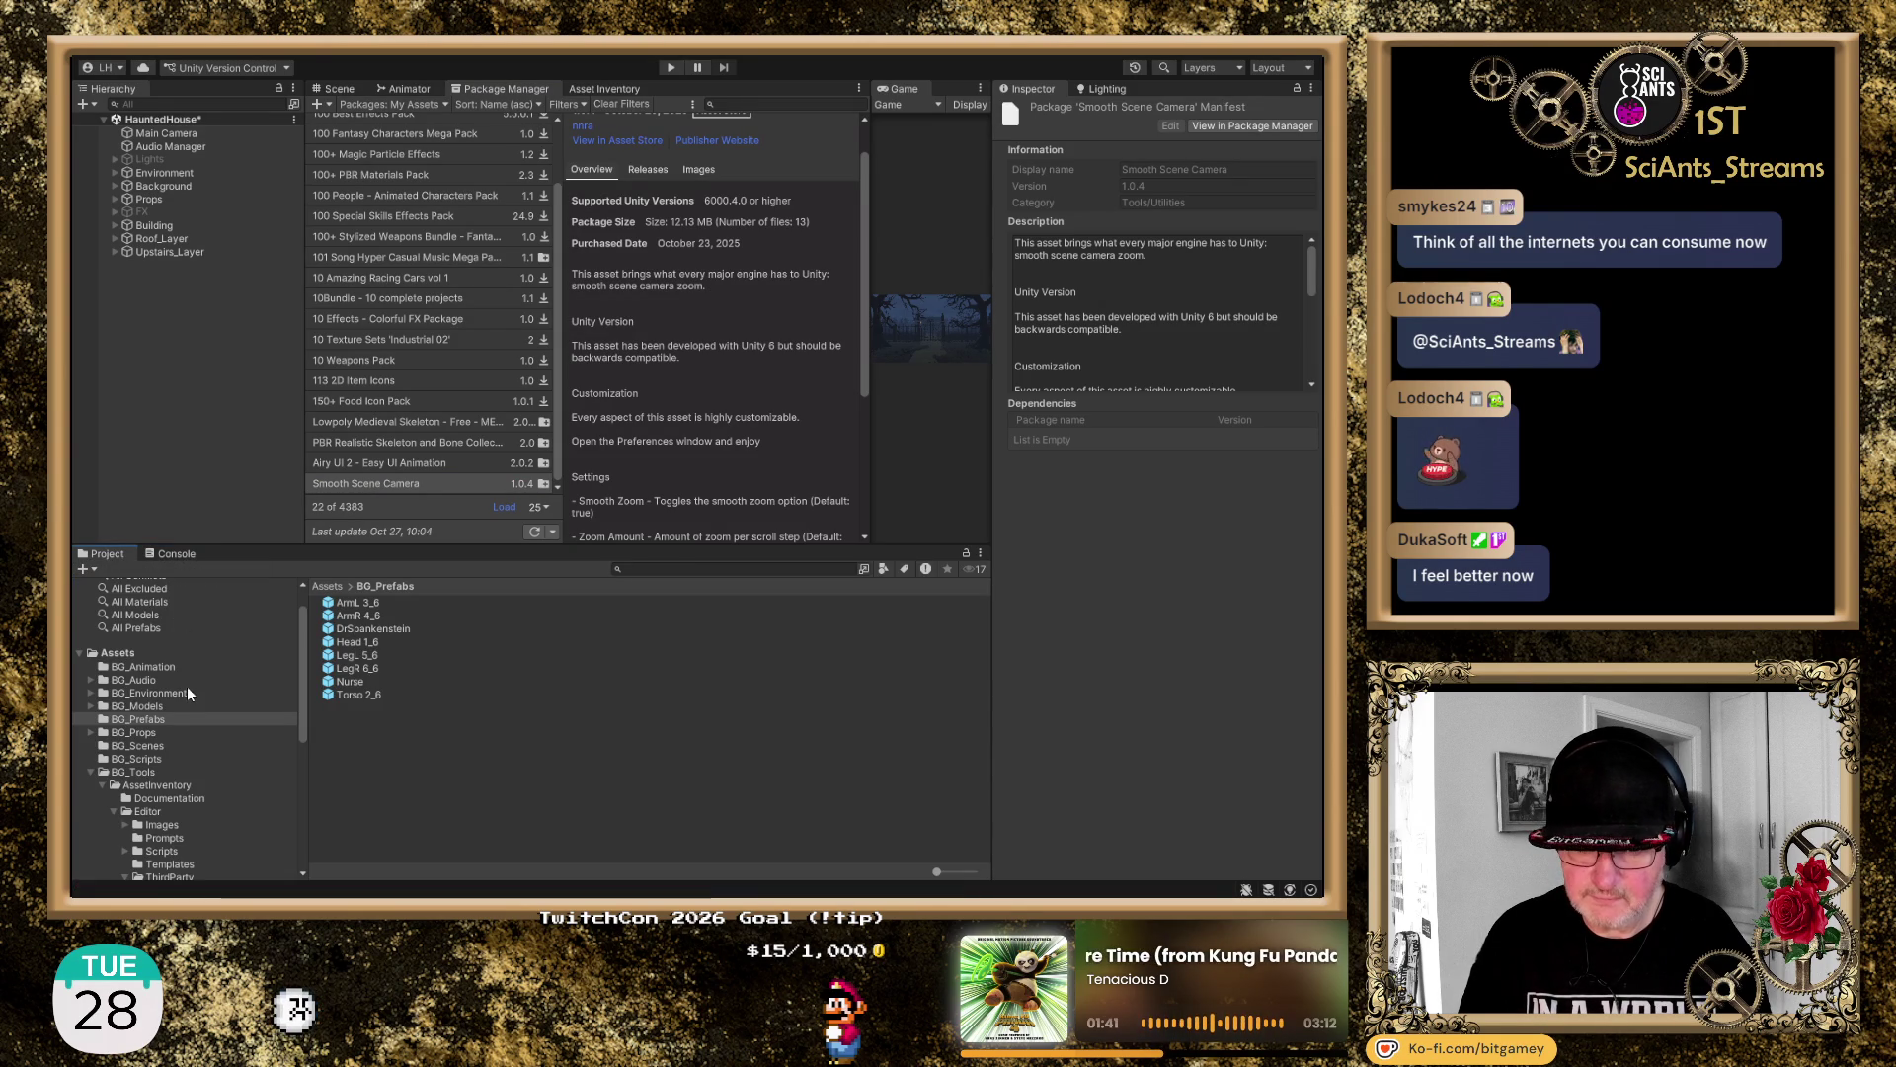
{"action": "scroll", "coordinate": [187, 696], "scroll_direction": "down", "scroll_amount": 3}
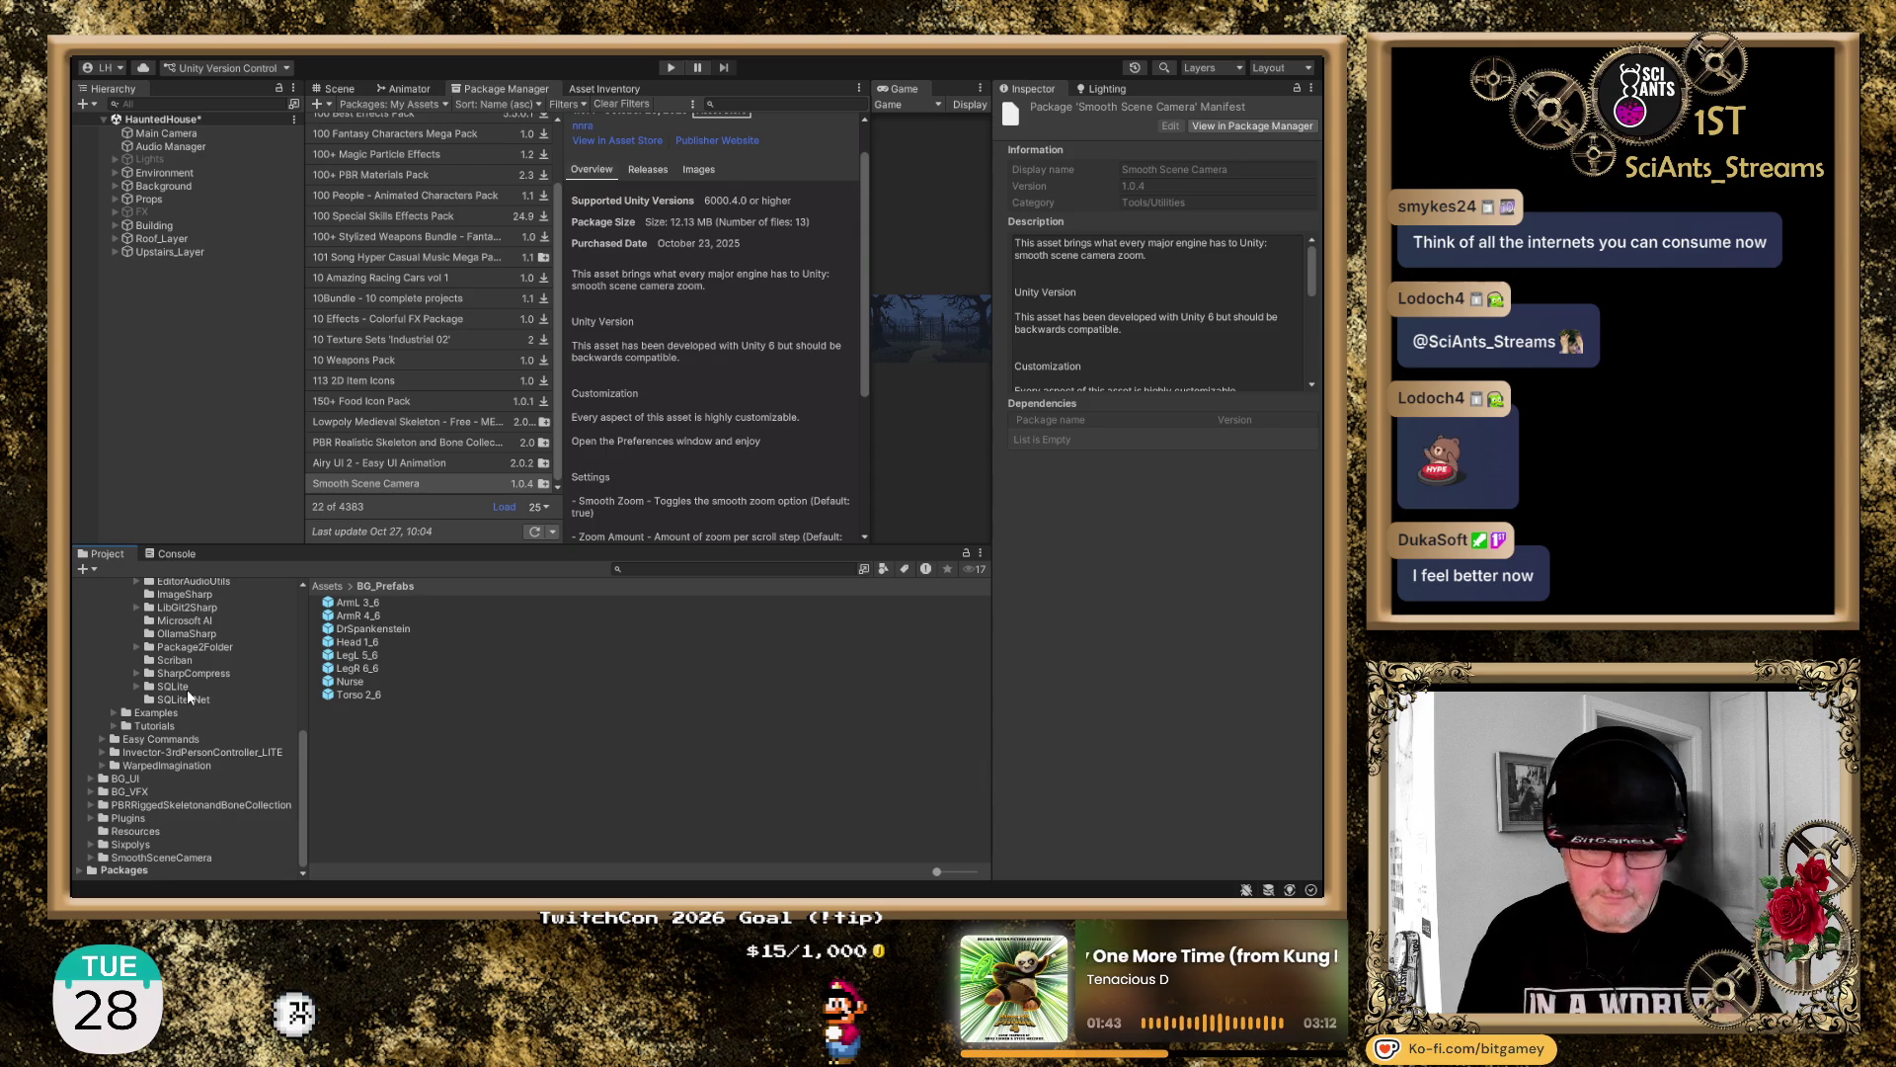
{"action": "left_click", "coordinate": [148, 858]}
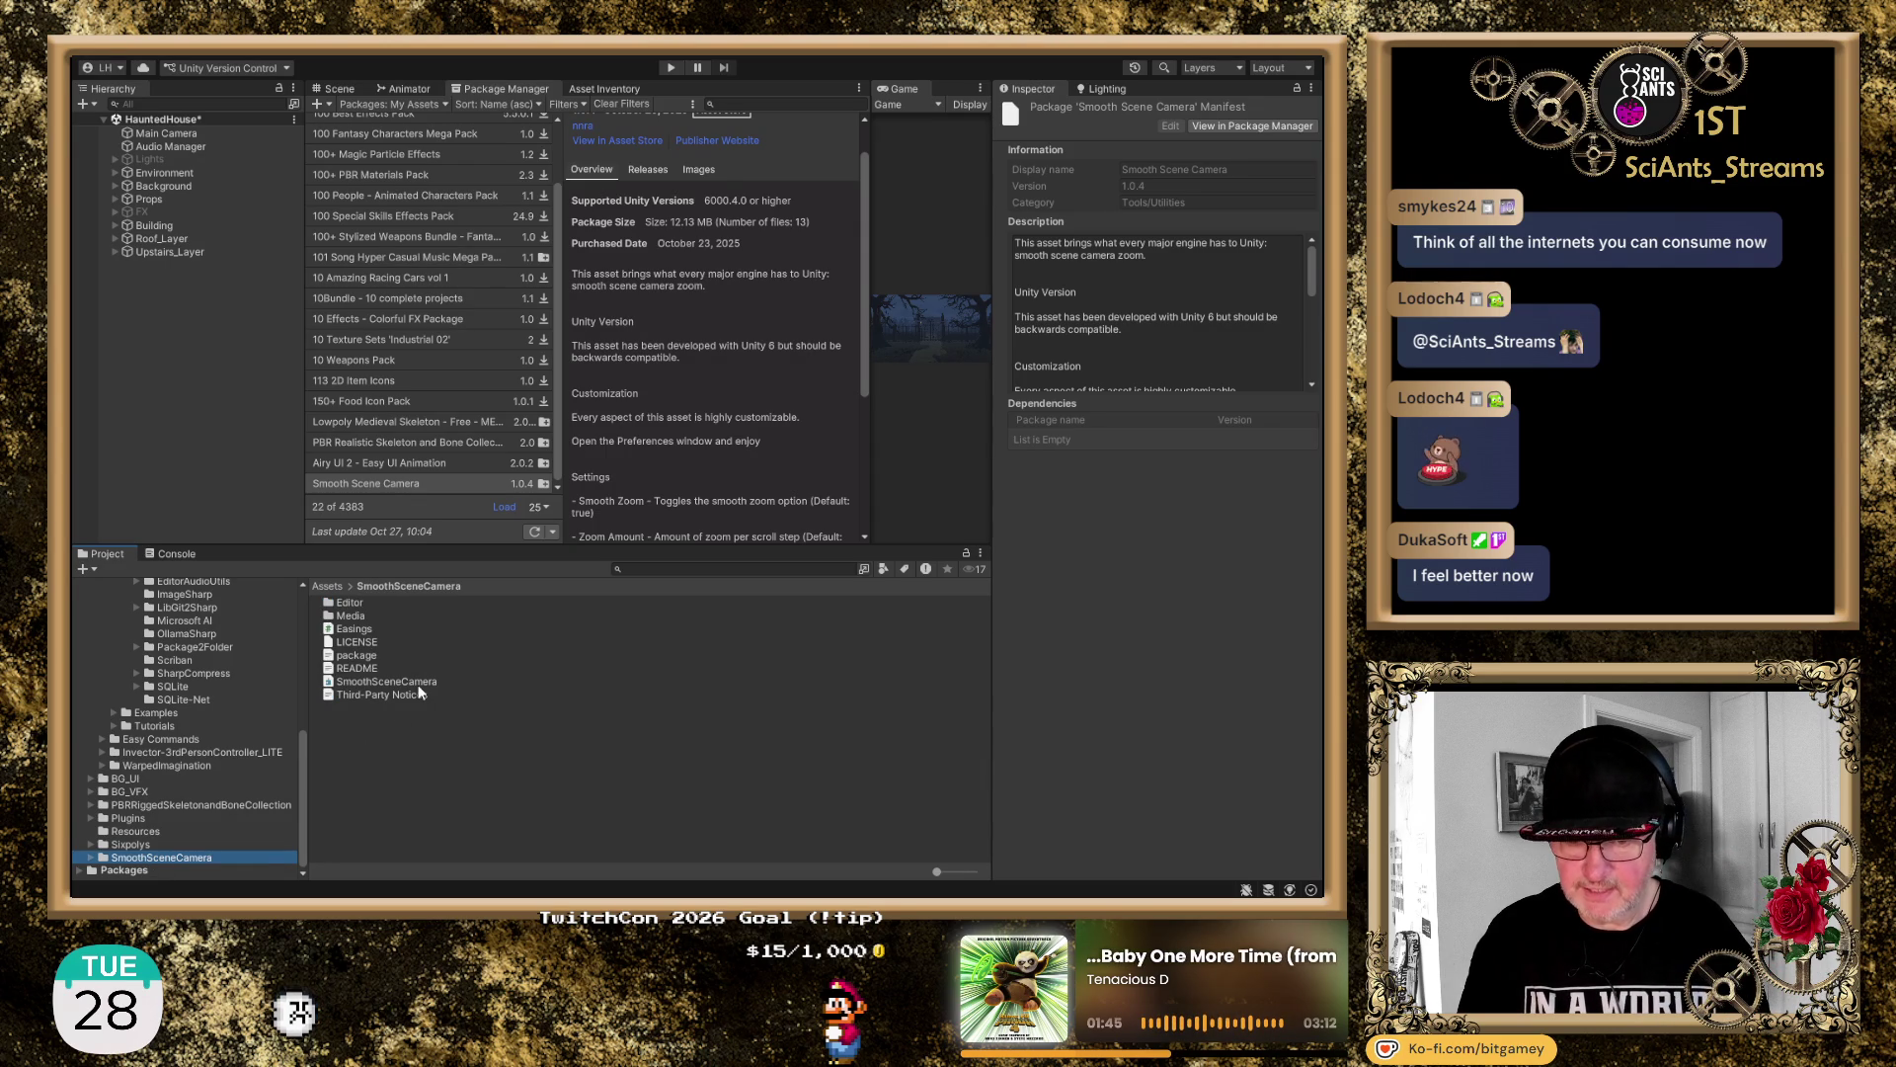
{"action": "left_click", "coordinate": [357, 669]}
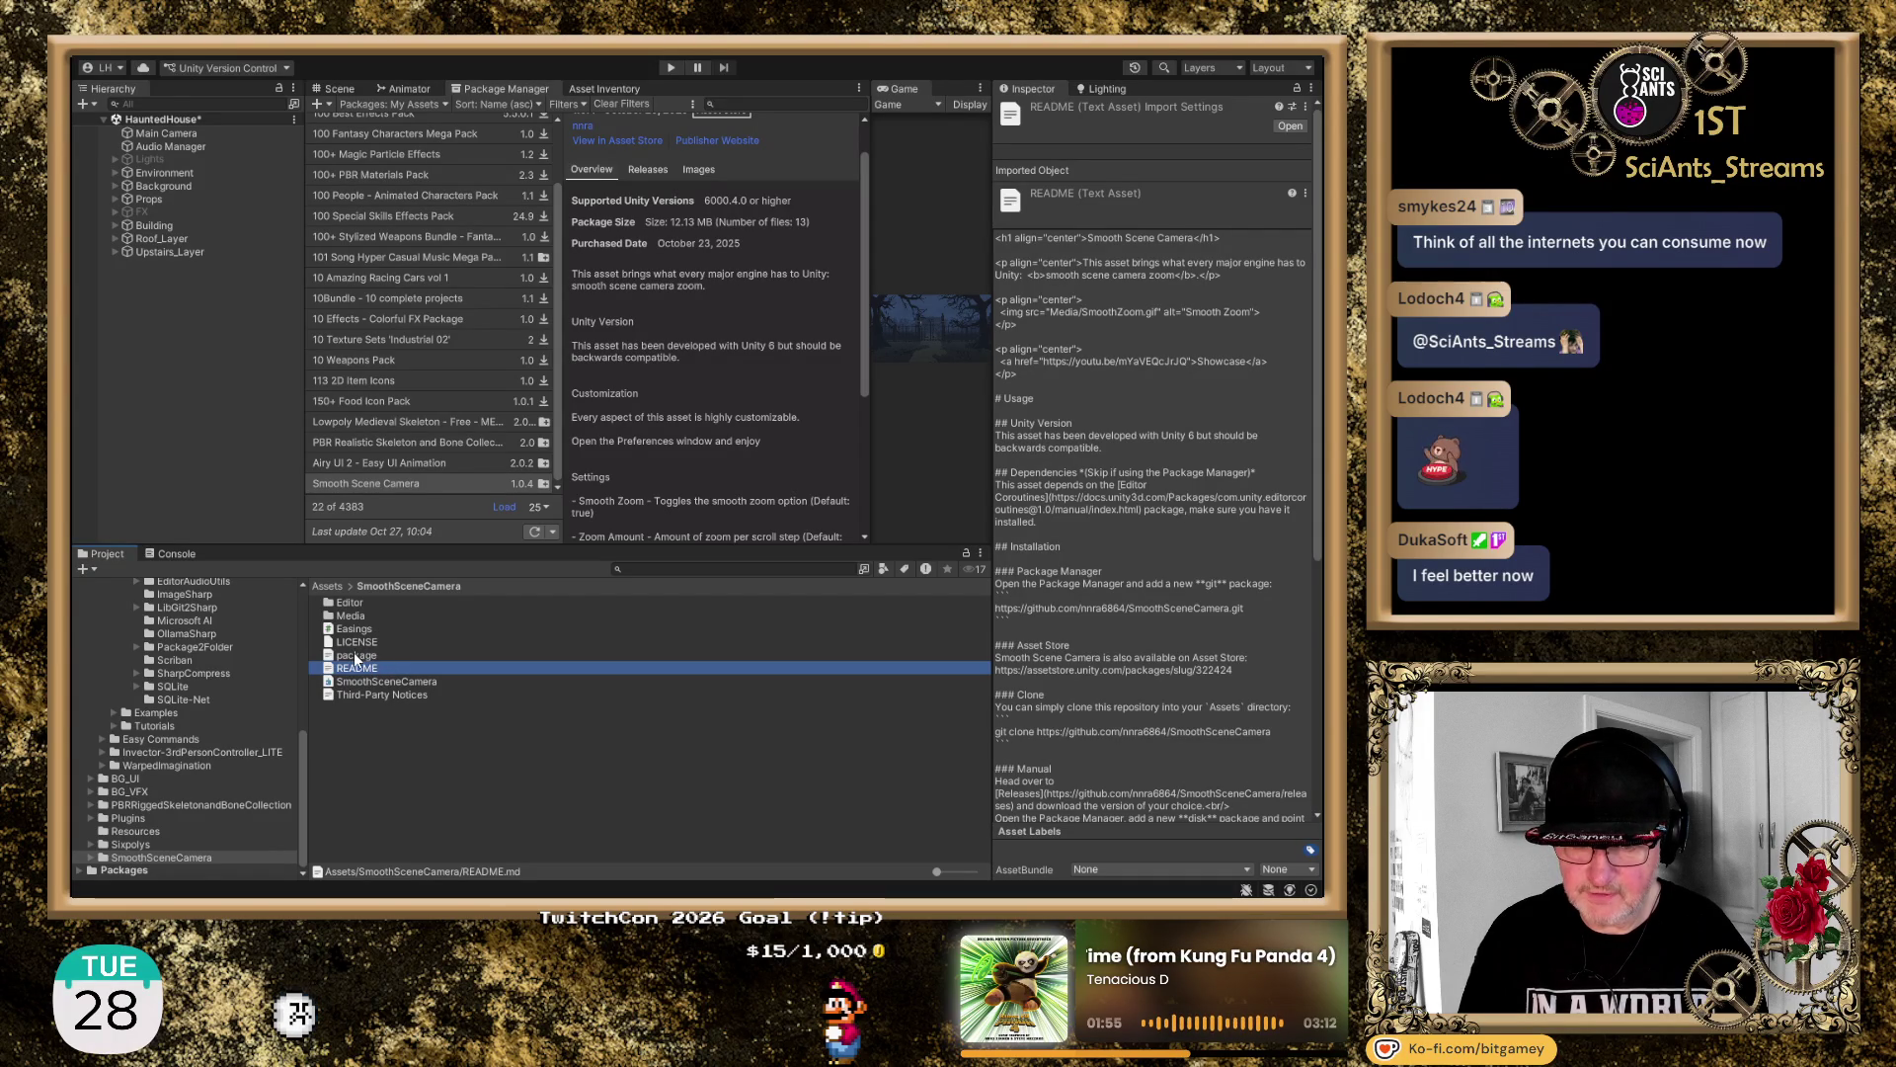
Read through the README's installation and settings notes in the Inspector
{"action": "left_click", "coordinate": [358, 656]}
{"action": "left_click", "coordinate": [363, 669]}
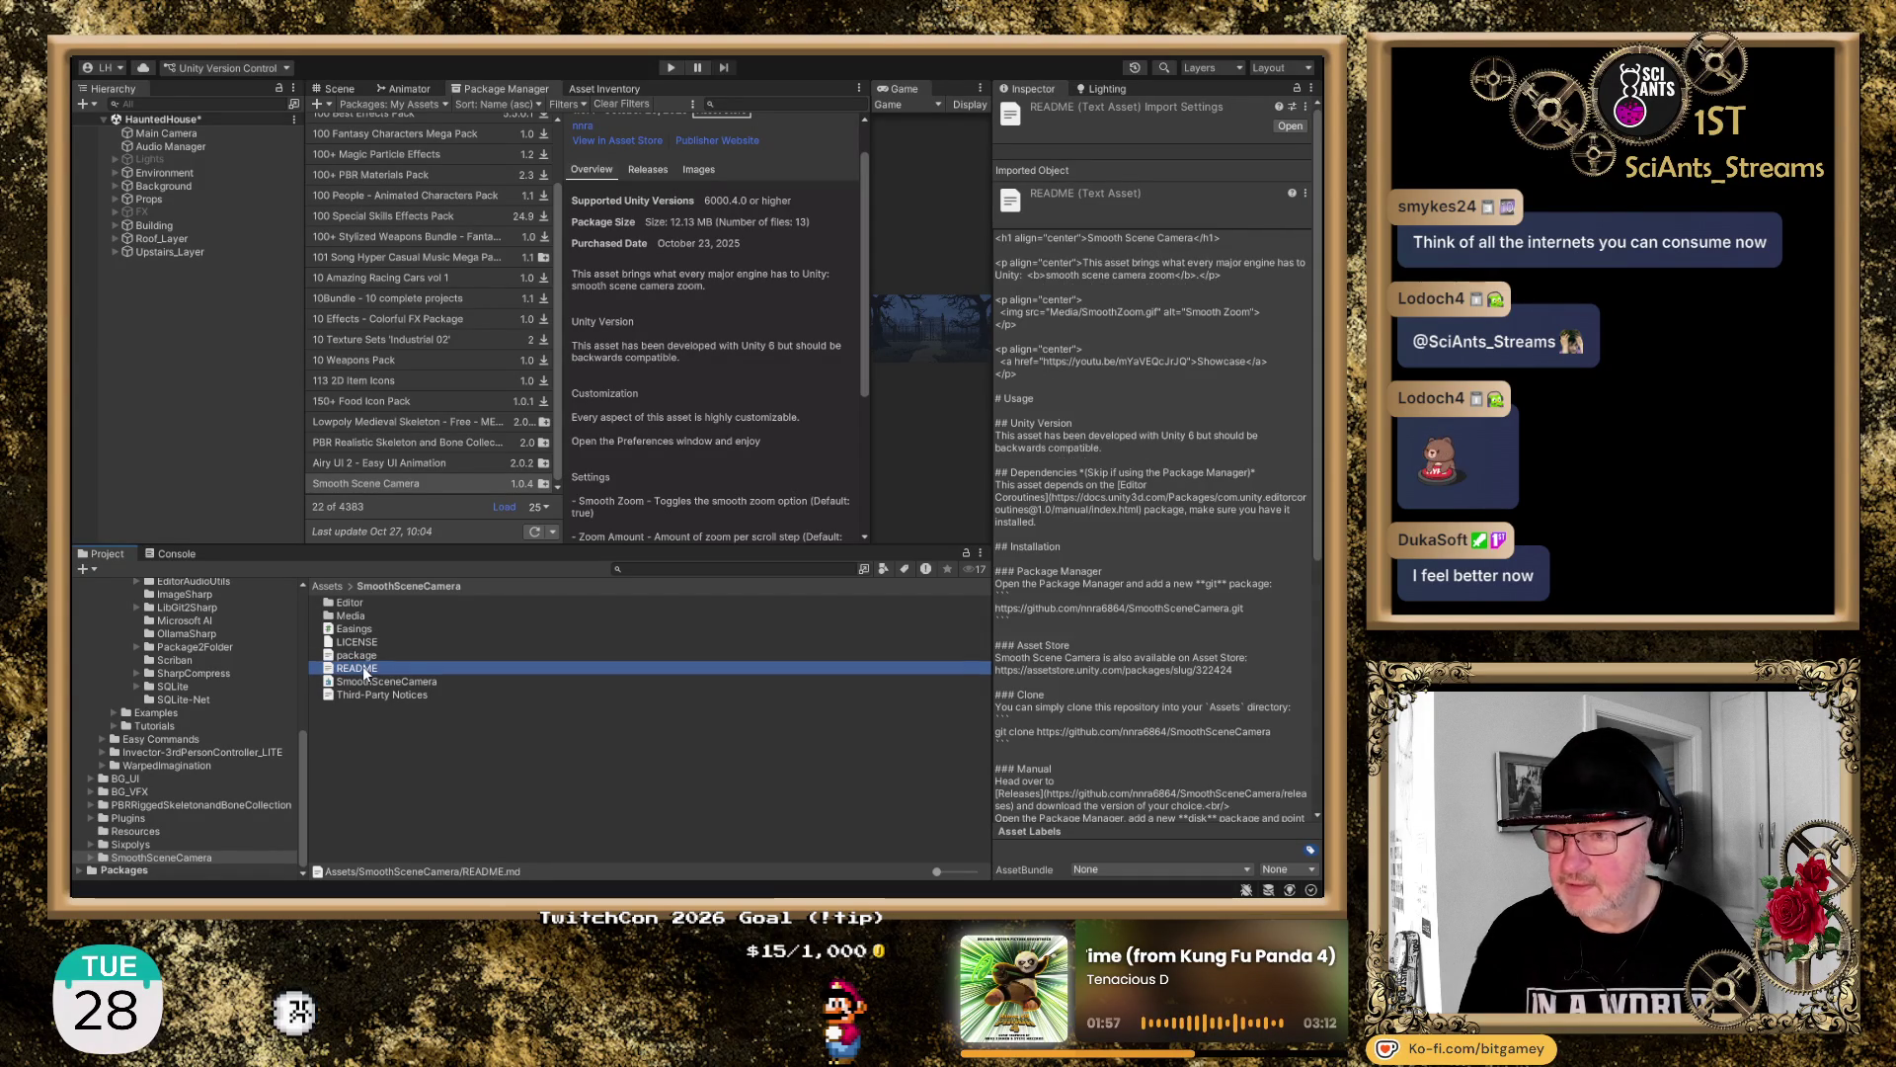
{"action": "scroll", "coordinate": [1192, 497], "scroll_direction": "down", "scroll_amount": 4}
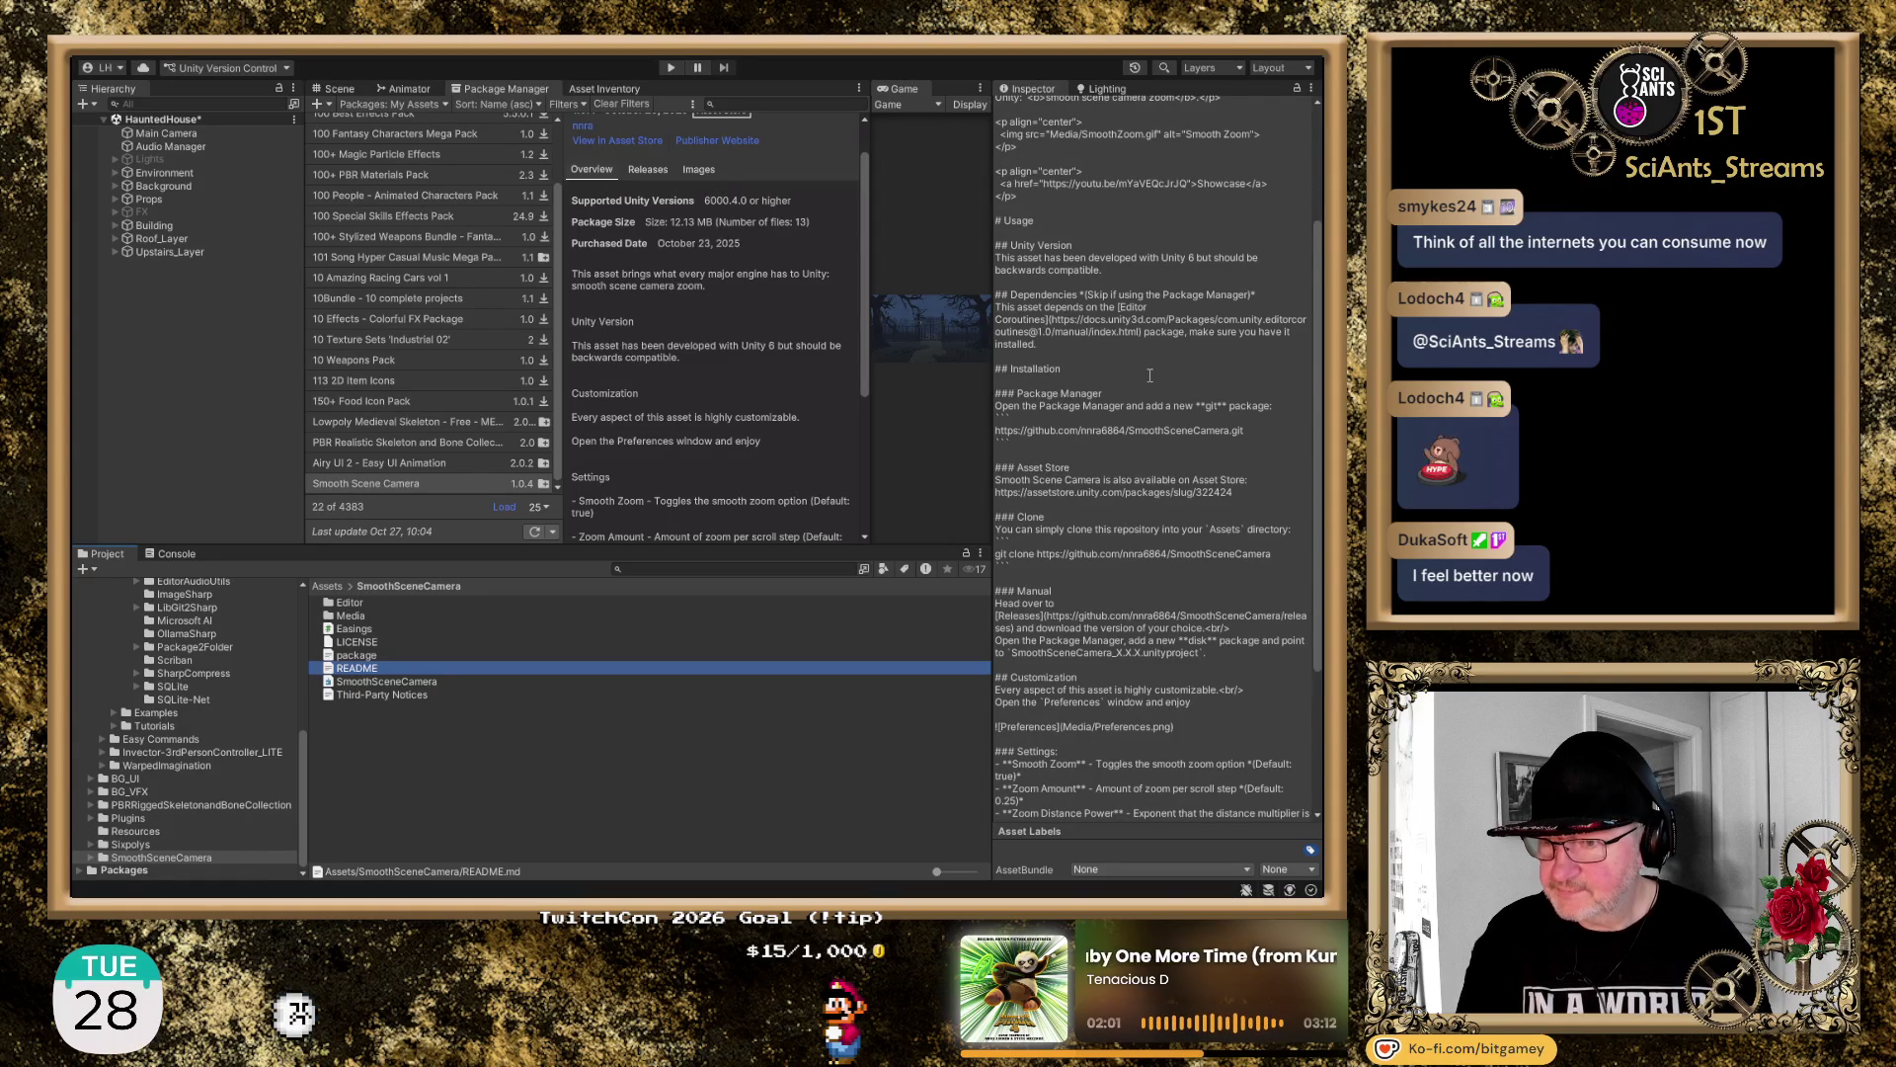
{"action": "scroll", "coordinate": [1145, 365], "scroll_direction": "down", "scroll_amount": 2}
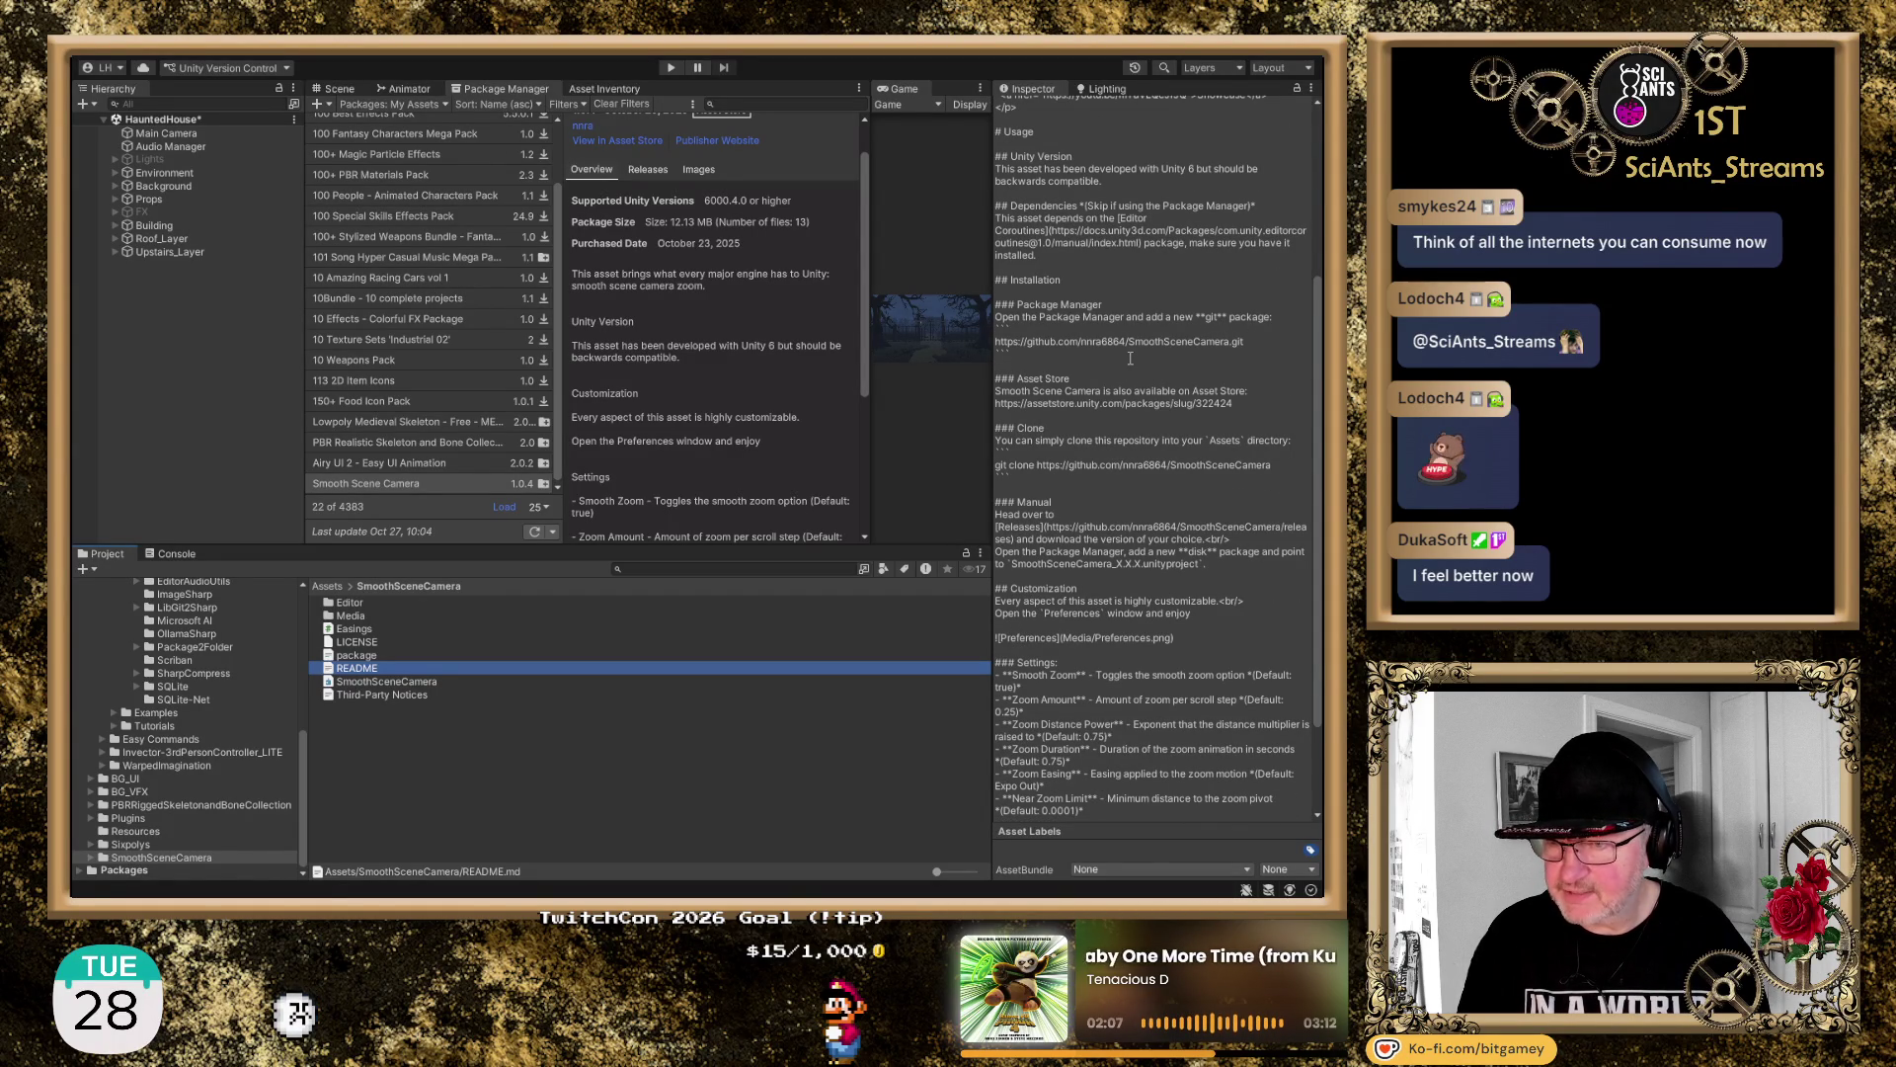
{"action": "scroll", "coordinate": [1131, 359], "scroll_direction": "down", "scroll_amount": 1}
{"action": "scroll", "coordinate": [1130, 359], "scroll_direction": "down", "scroll_amount": 1}
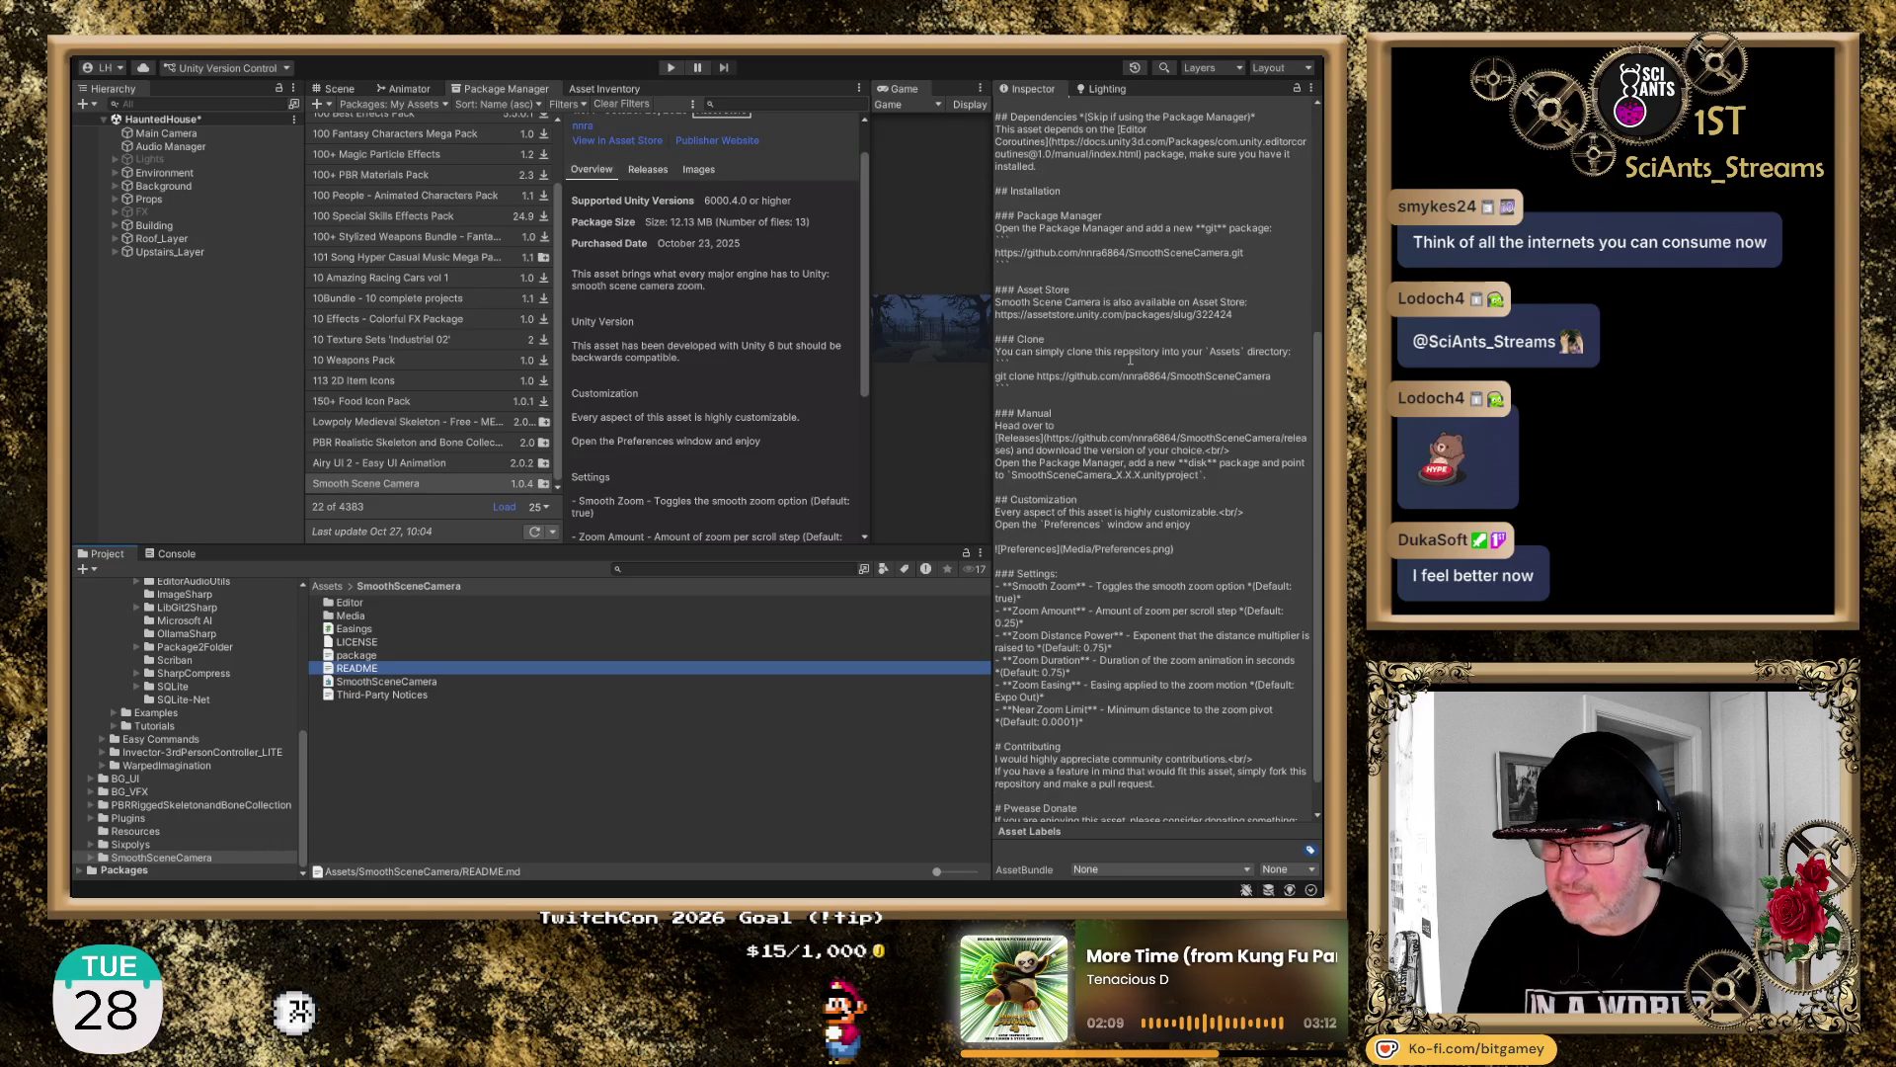
{"action": "scroll", "coordinate": [1131, 358], "scroll_direction": "down", "scroll_amount": 1}
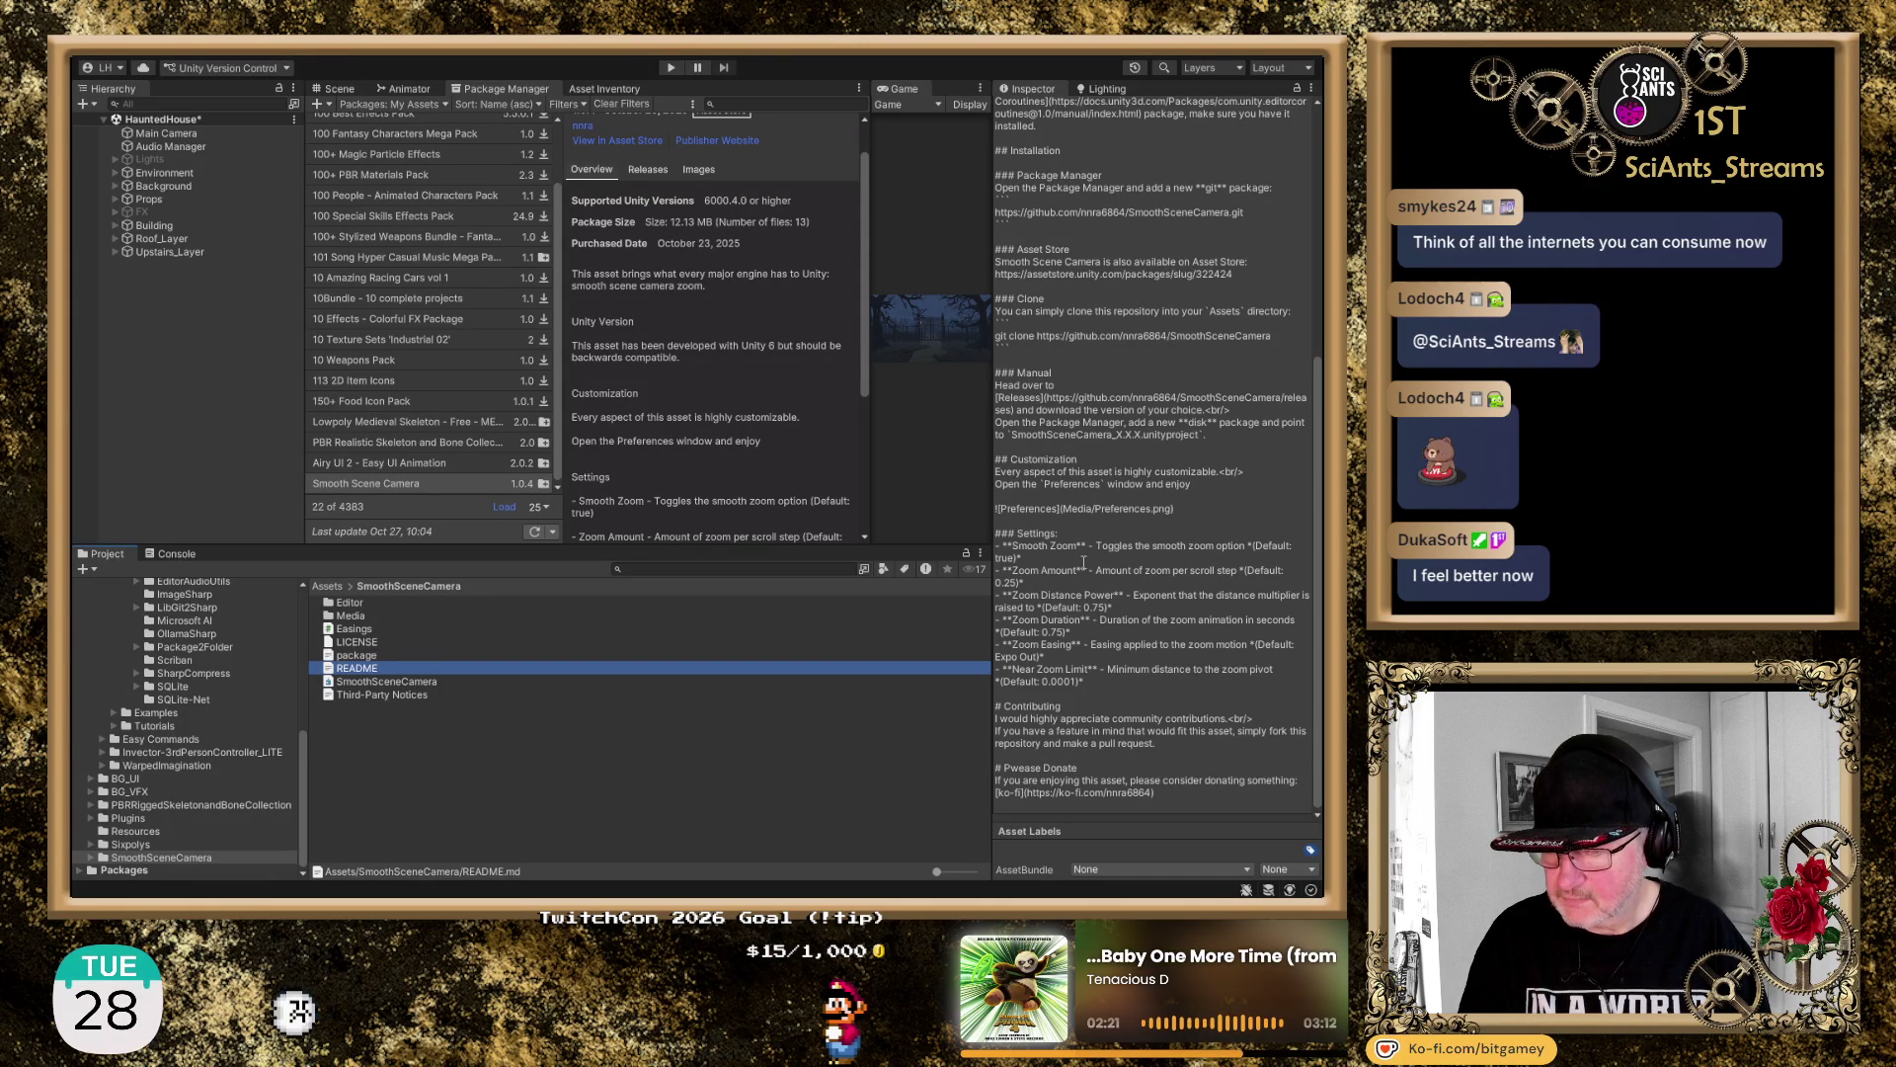
{"action": "left_click", "coordinate": [1028, 768]}
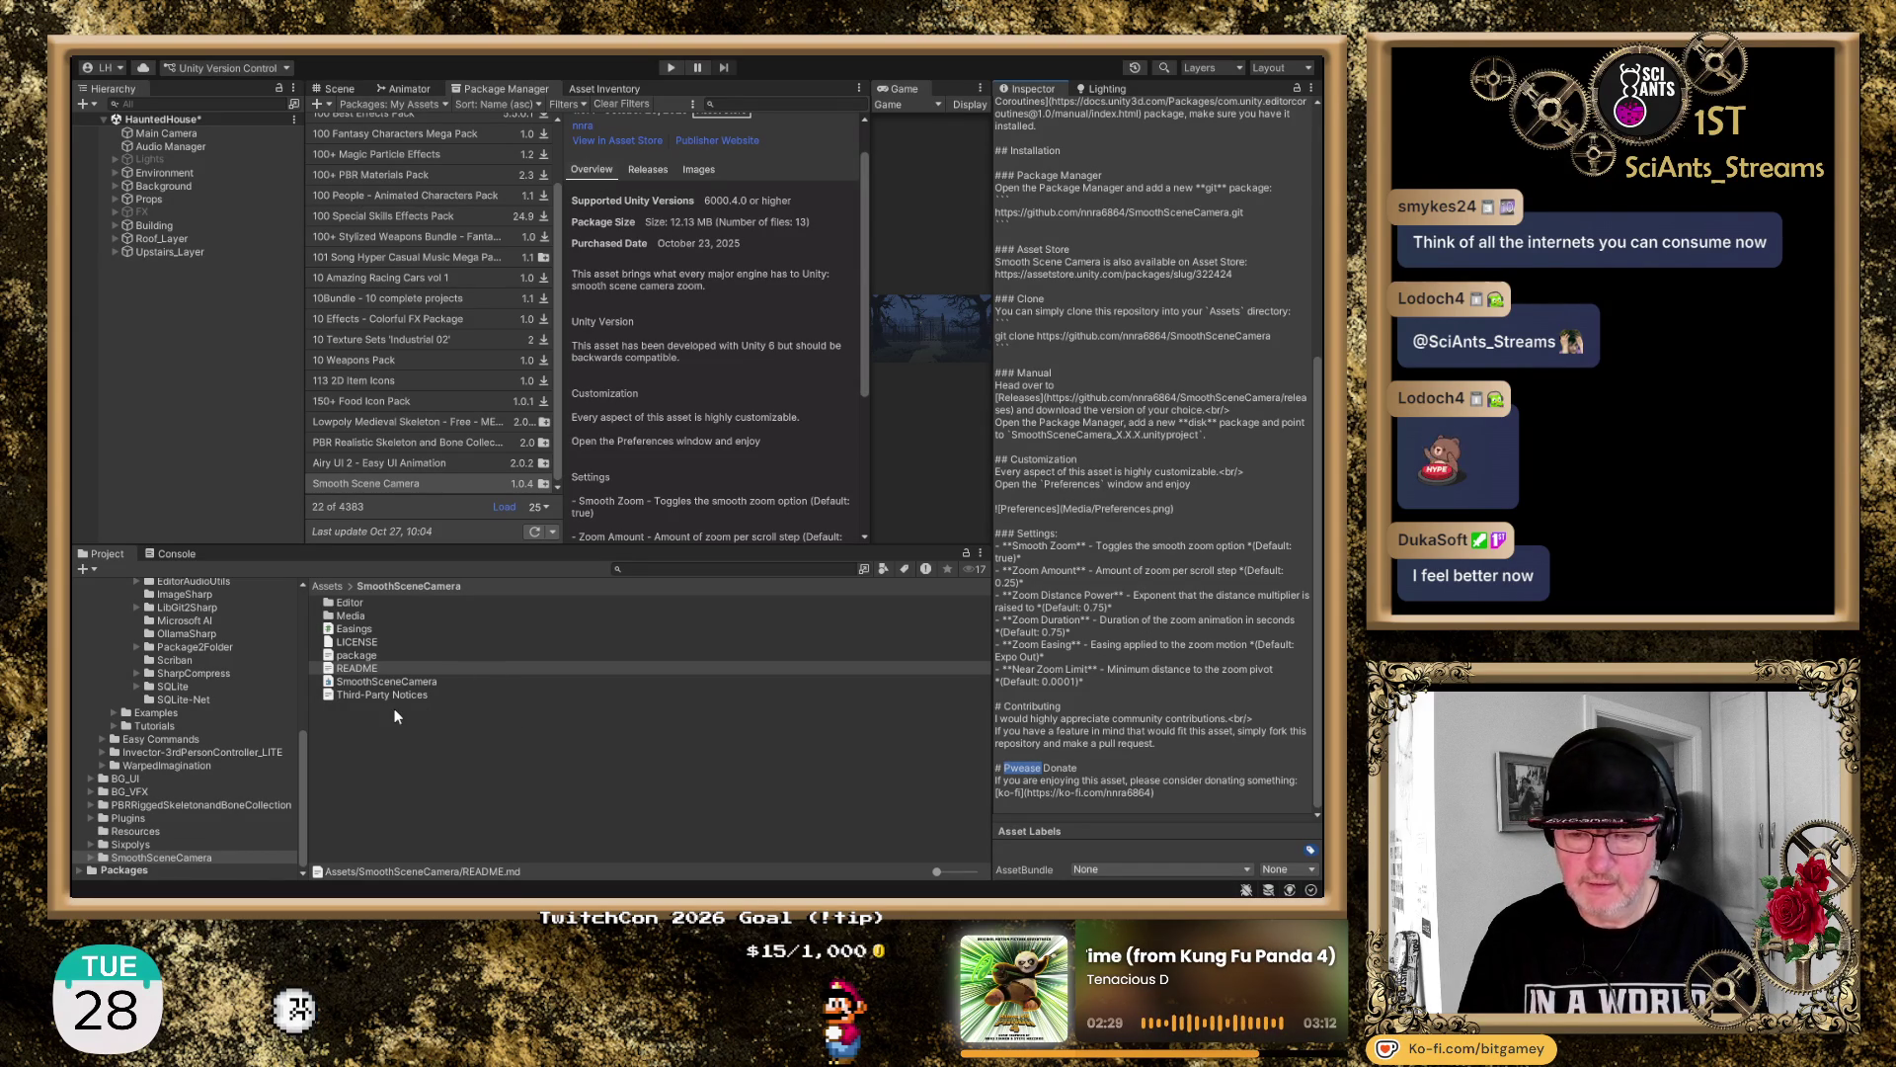
Look inside the package's Editor folder, then return to the HauntedHouse scene view
{"action": "left_click", "coordinate": [345, 604]}
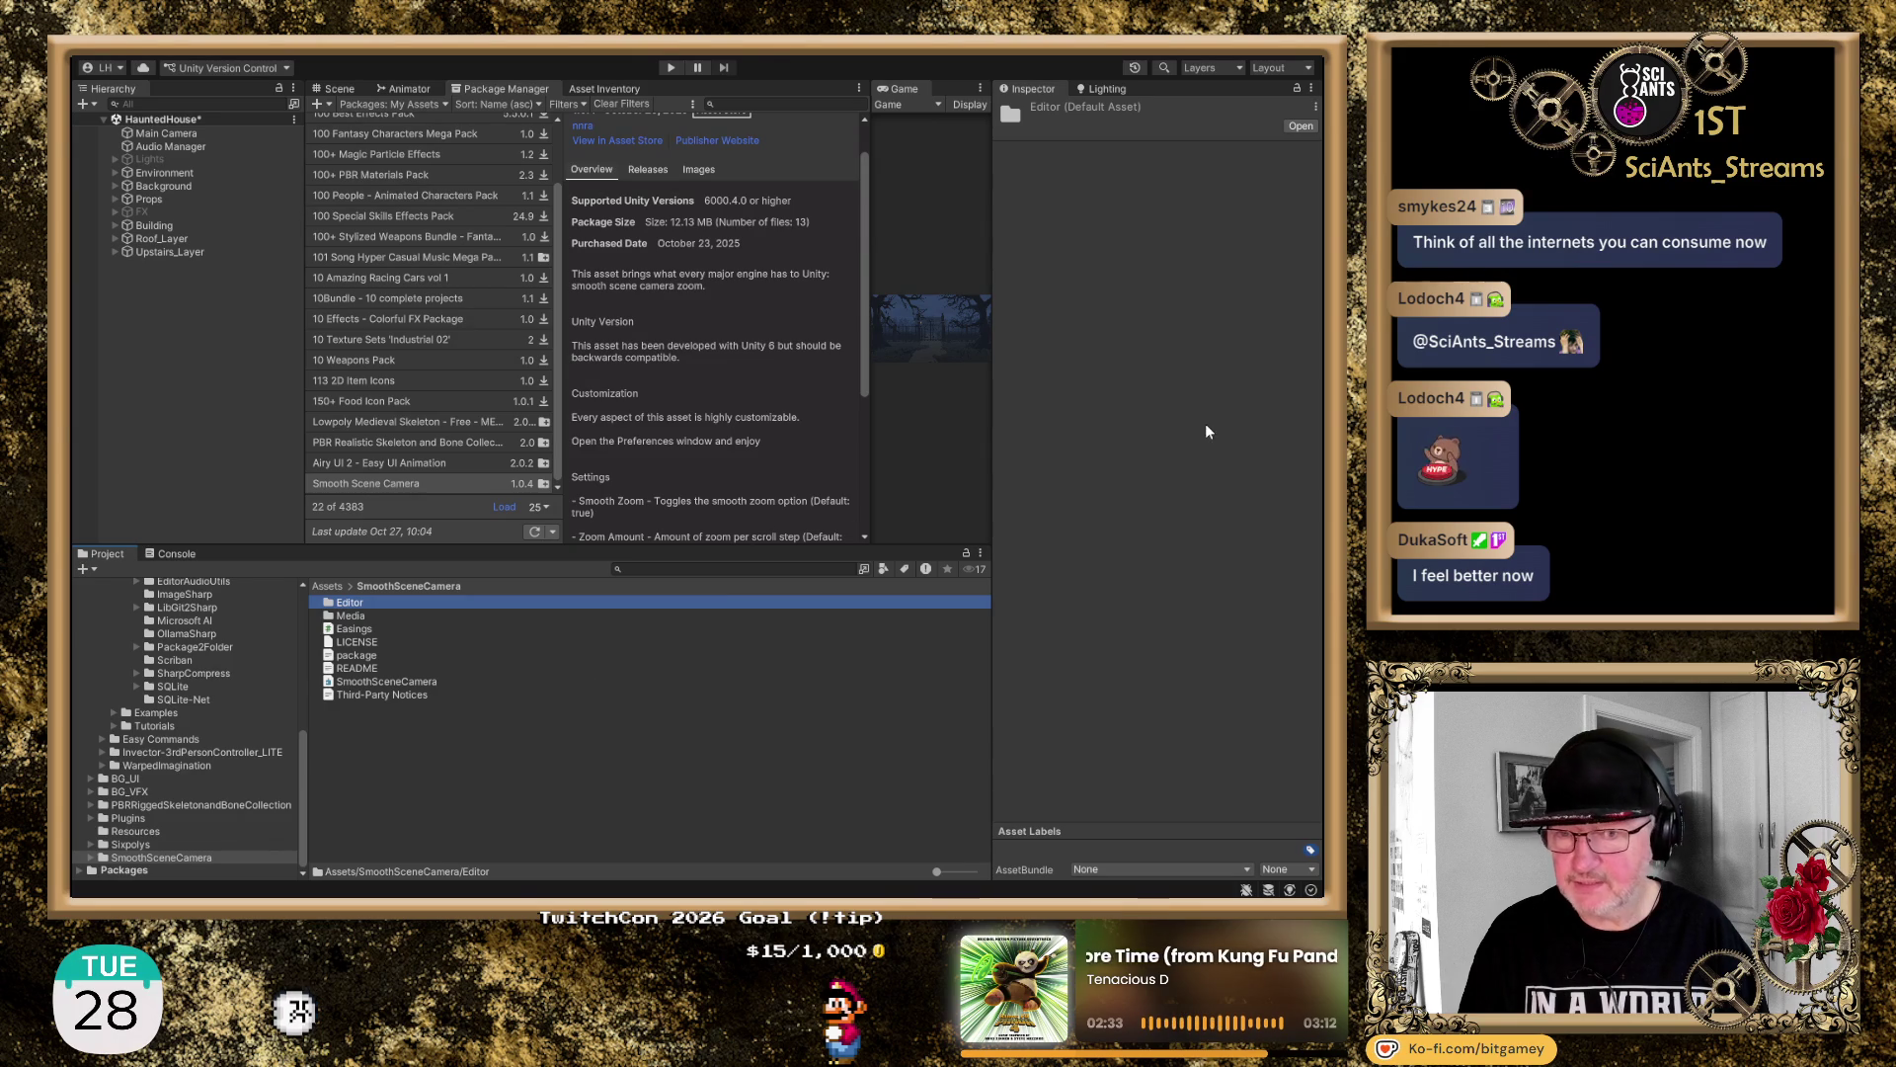
{"action": "scroll", "coordinate": [837, 183], "scroll_direction": "up", "scroll_amount": 2}
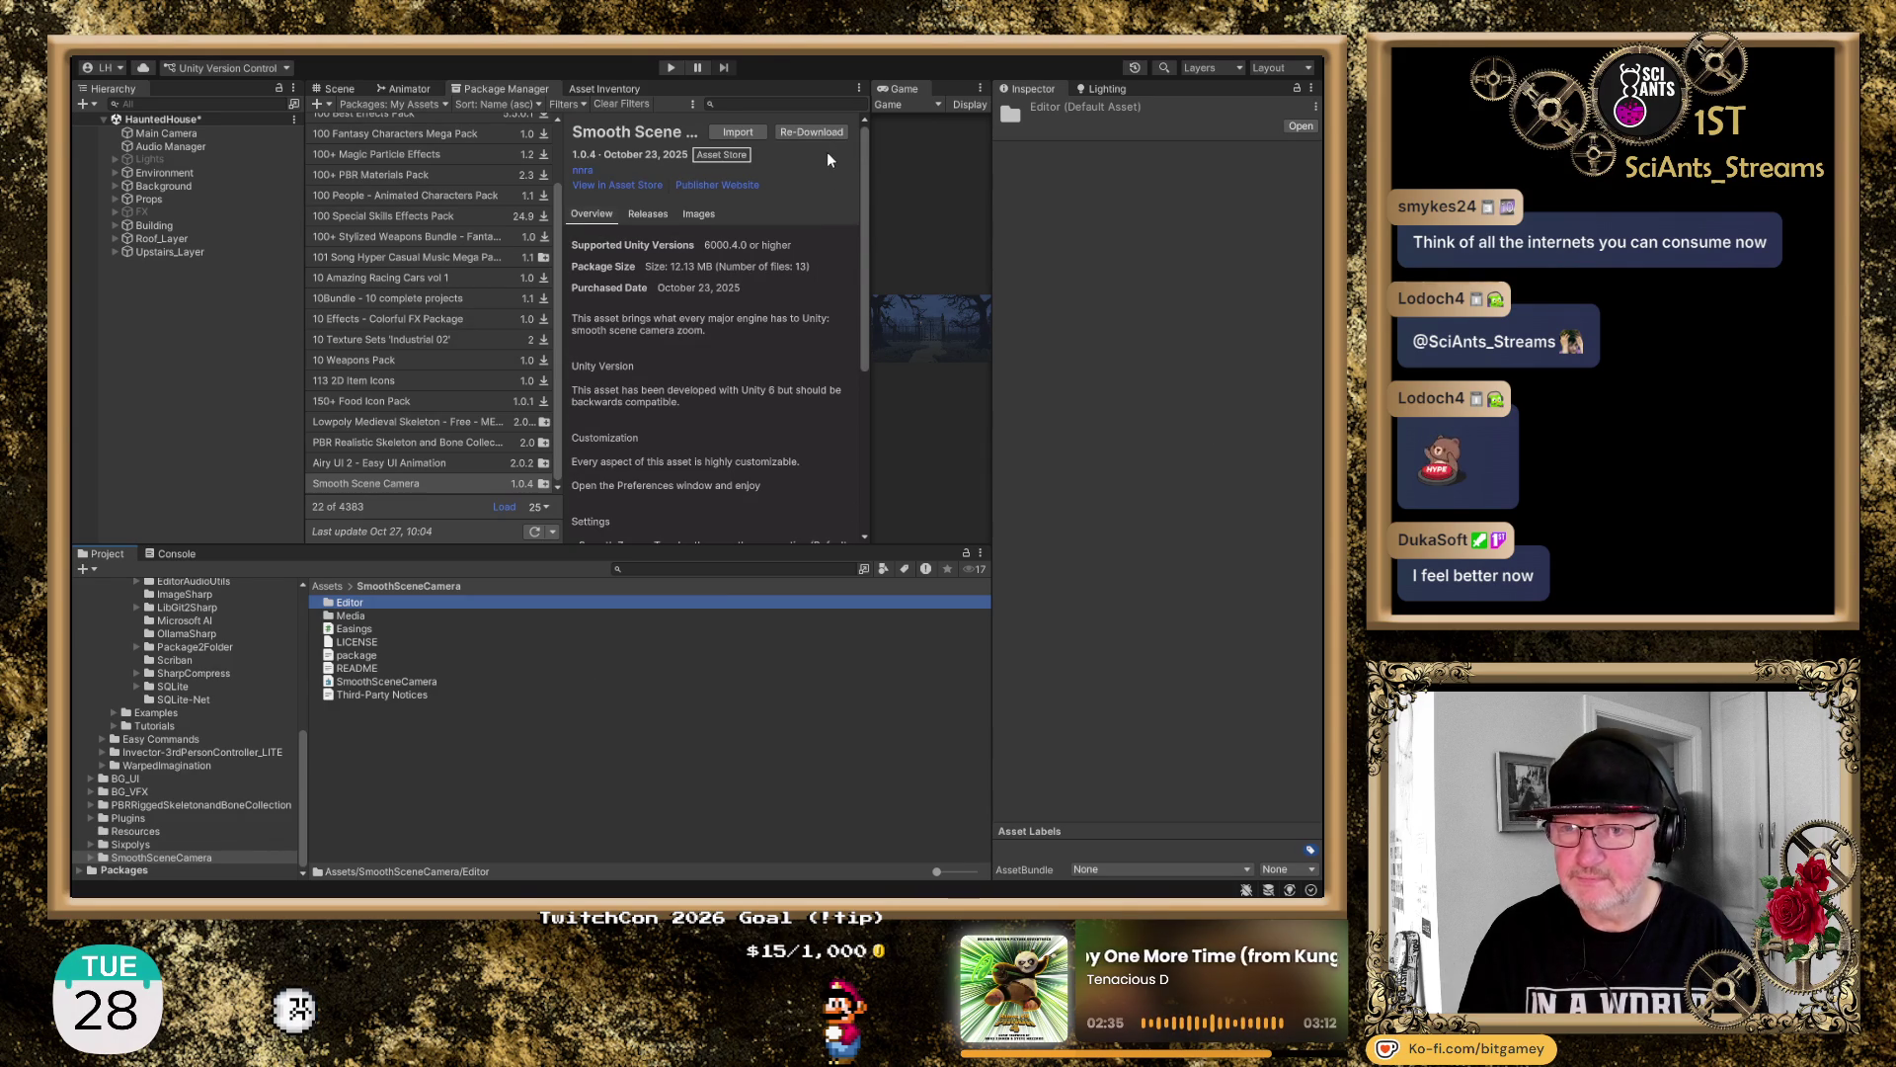
{"action": "left_click", "coordinate": [337, 90]}
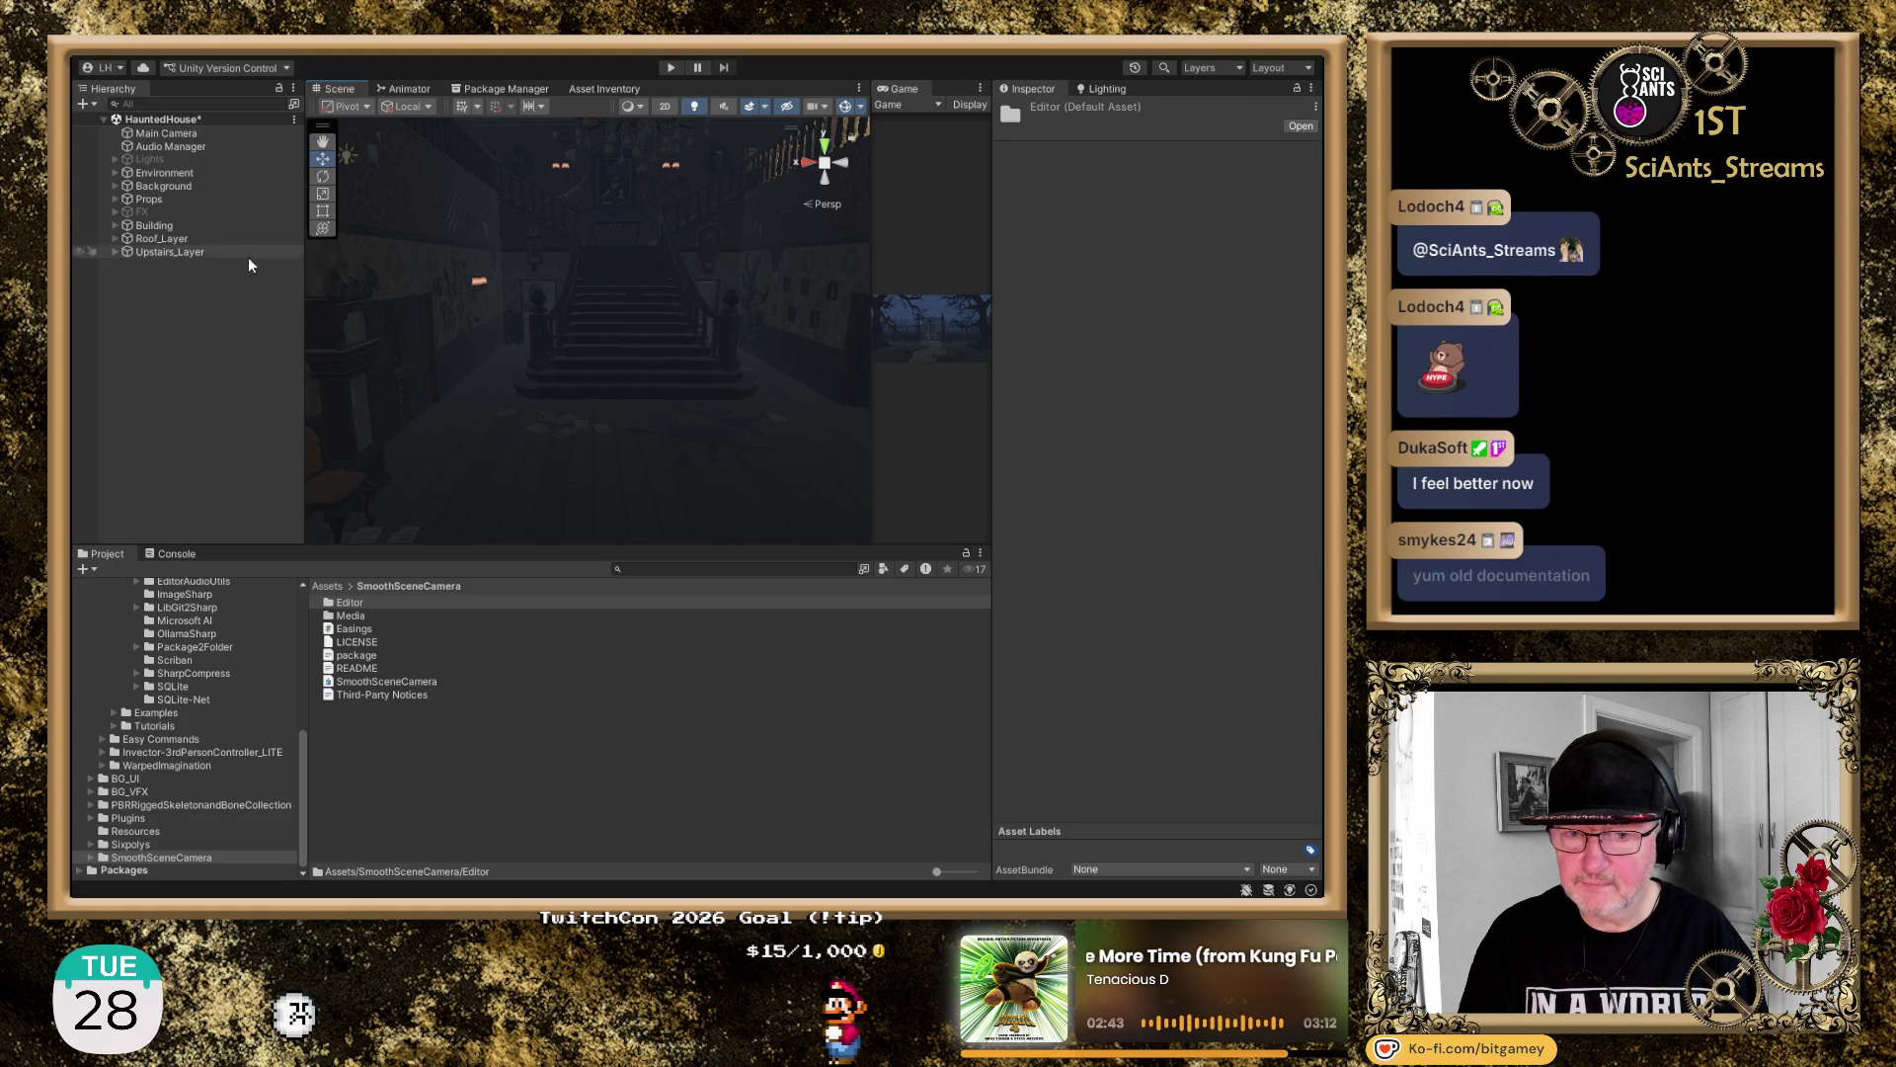
Turn on the Lights group and zoom the scene view in toward the chandelier
{"action": "left_click", "coordinate": [158, 146]}
{"action": "left_click", "coordinate": [150, 159]}
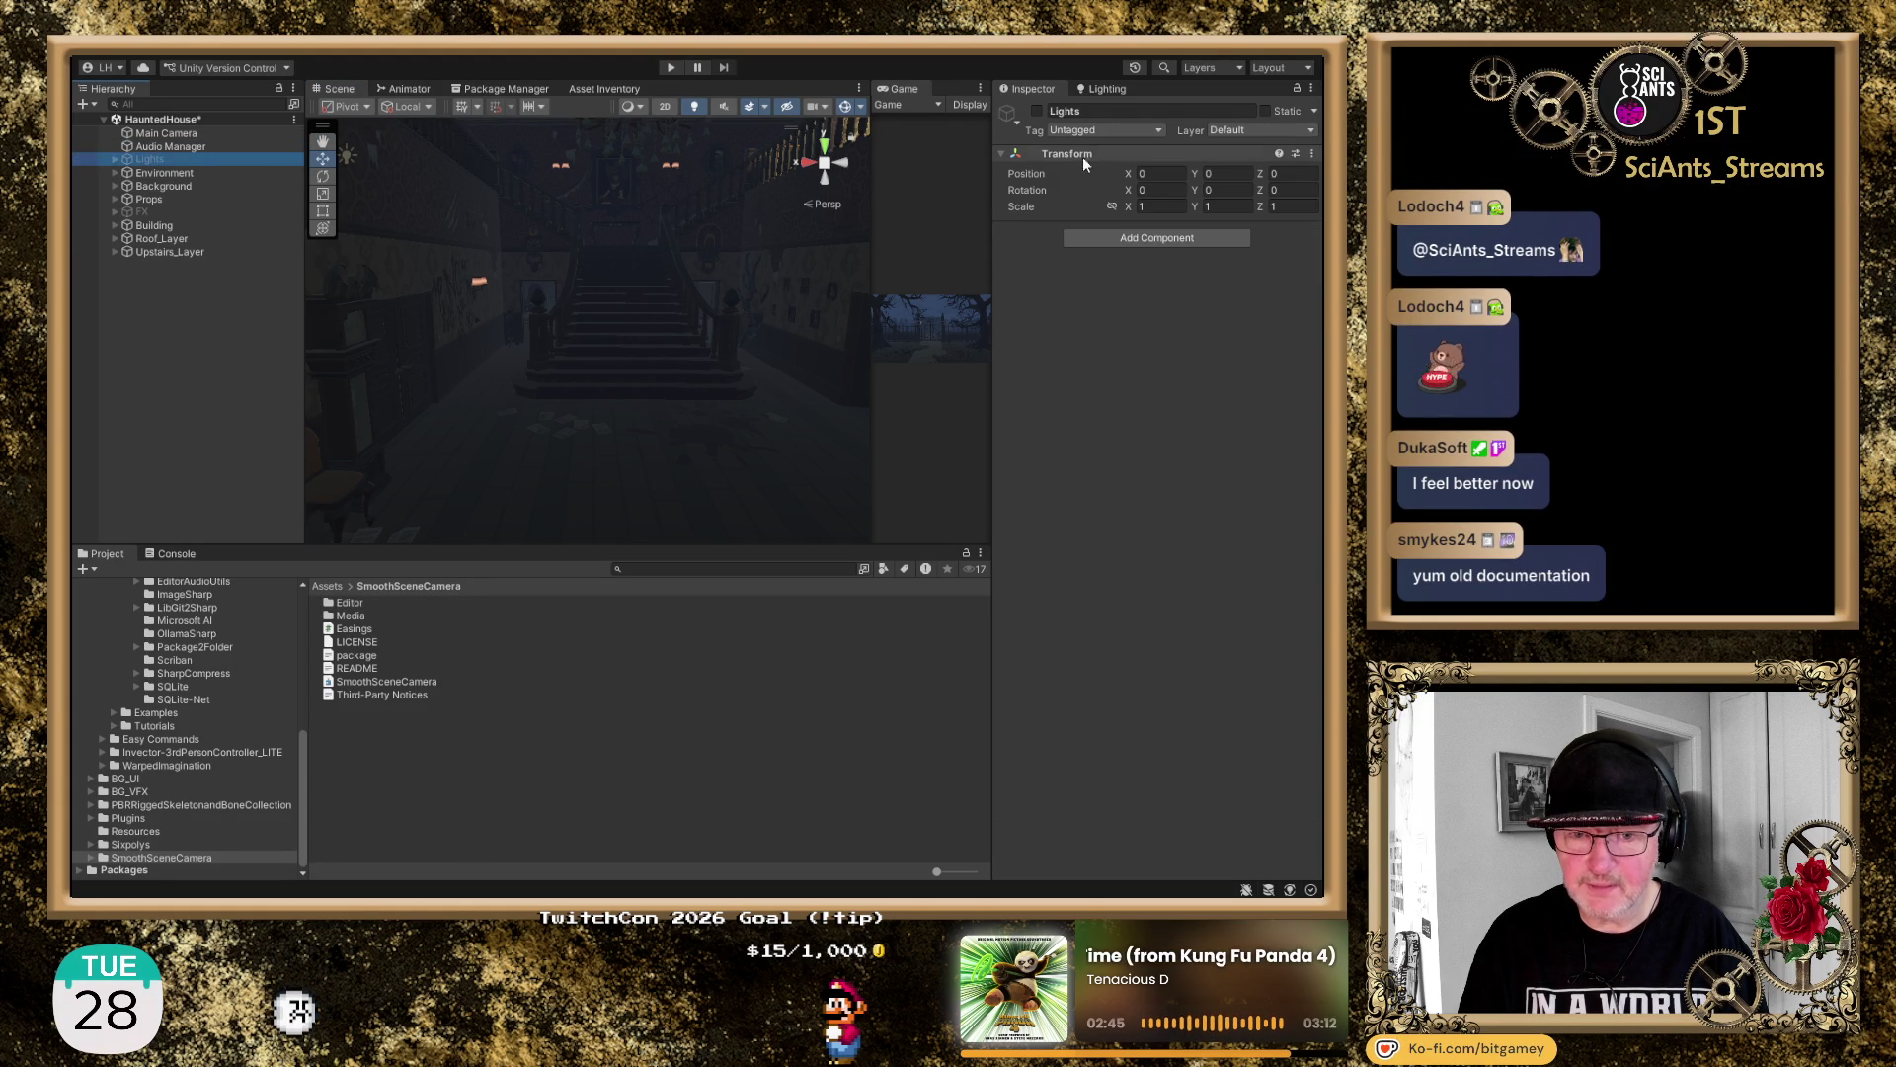
{"action": "left_click", "coordinate": [1037, 111]}
{"action": "mouse_move", "coordinate": [632, 395]}
{"action": "left_mouse_down"}
{"action": "mouse_move", "coordinate": [592, 326]}
{"action": "mouse_move", "coordinate": [643, 413]}
{"action": "mouse_move", "coordinate": [631, 353]}
{"action": "left_mouse_up"}
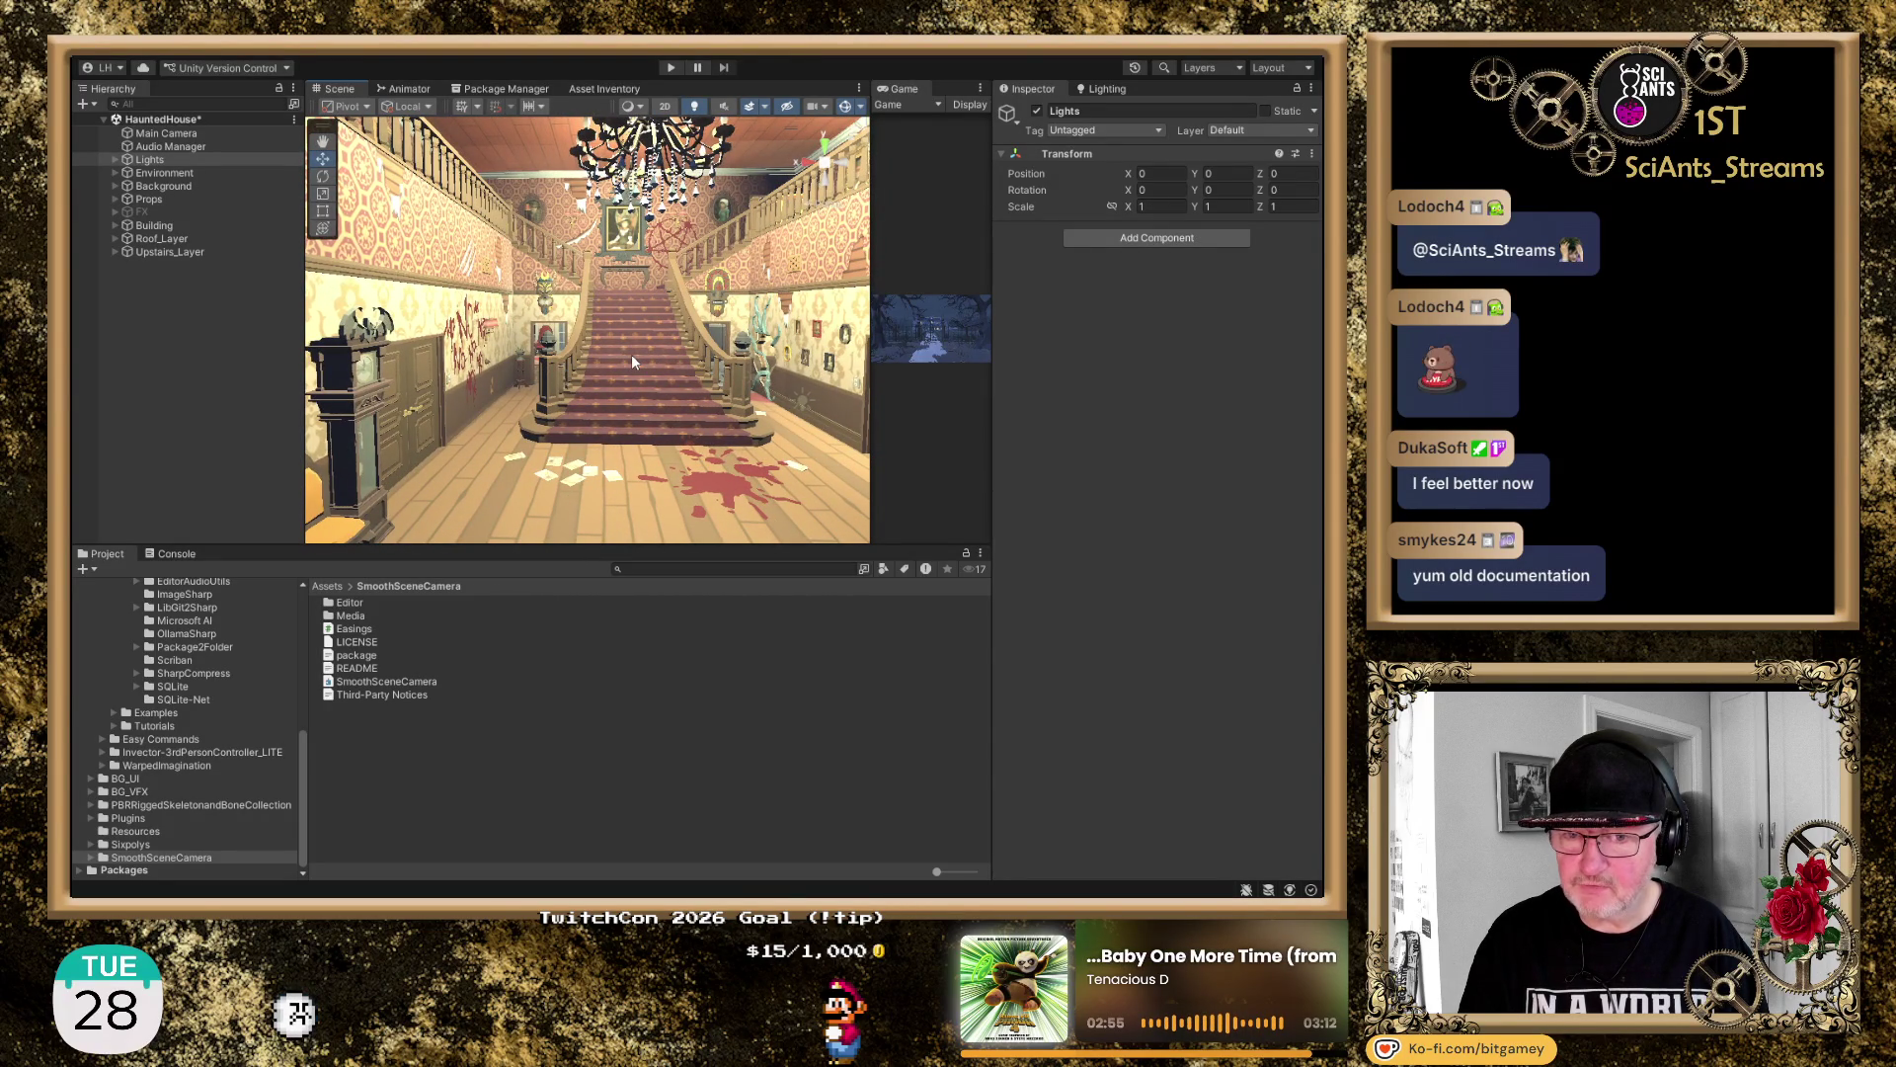
{"action": "scroll", "coordinate": [631, 354], "scroll_direction": "up", "scroll_amount": 2}
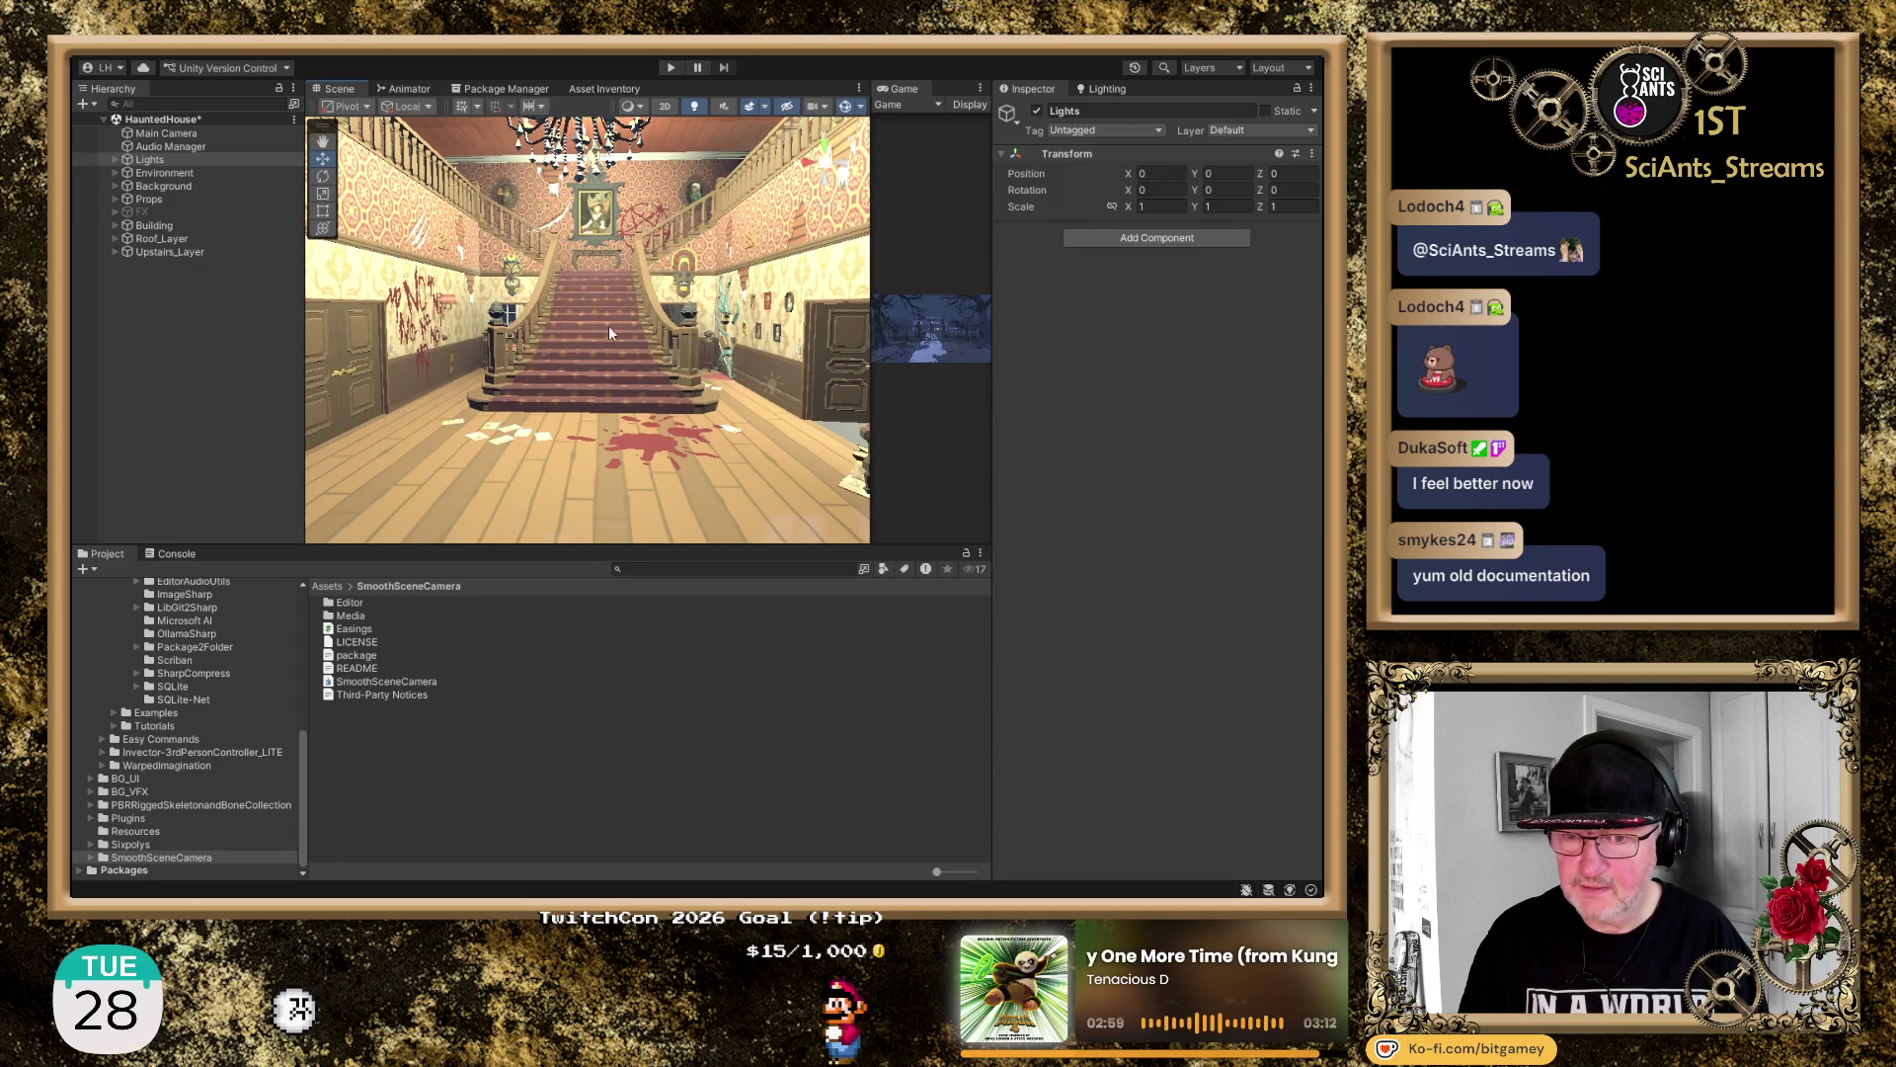
{"action": "scroll", "coordinate": [632, 308], "scroll_direction": "up", "scroll_amount": 3}
{"action": "scroll", "coordinate": [615, 395], "scroll_direction": "up", "scroll_amount": 3}
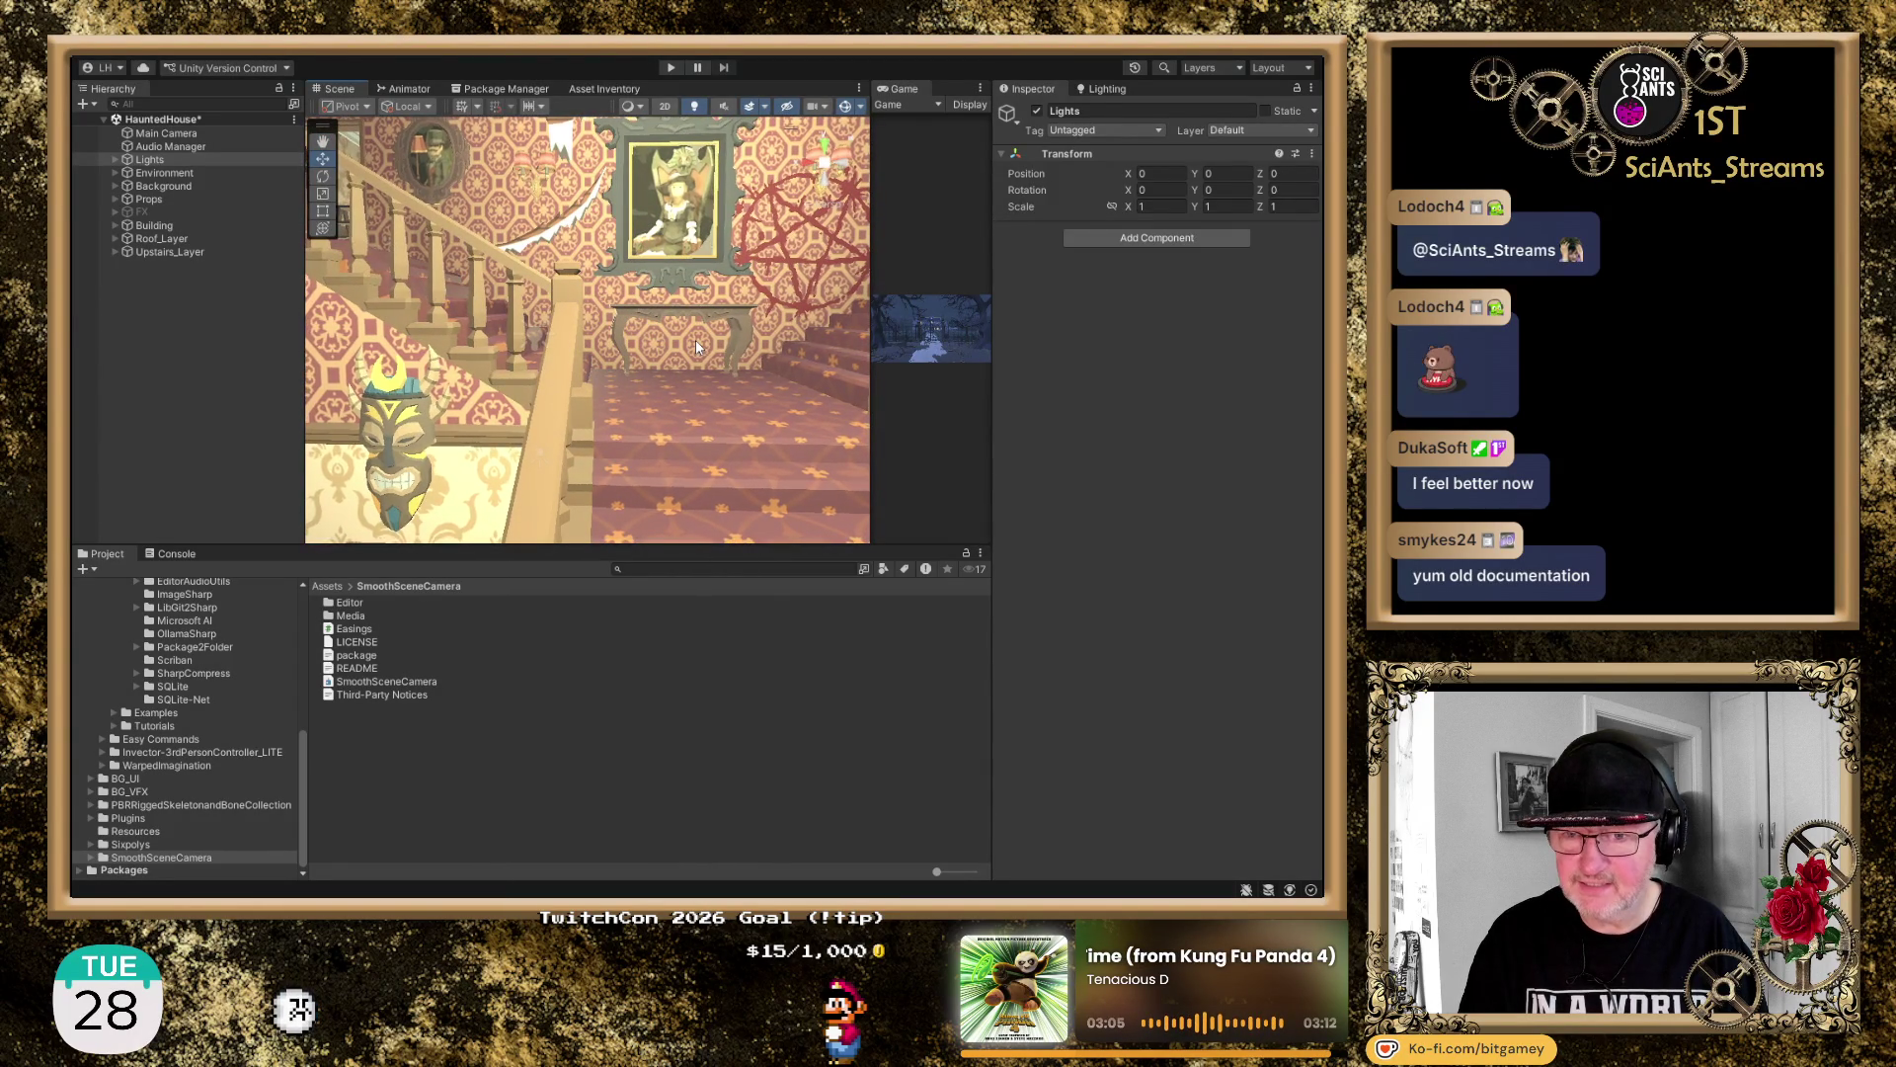
{"action": "scroll", "coordinate": [696, 346], "scroll_direction": "down", "scroll_amount": 3}
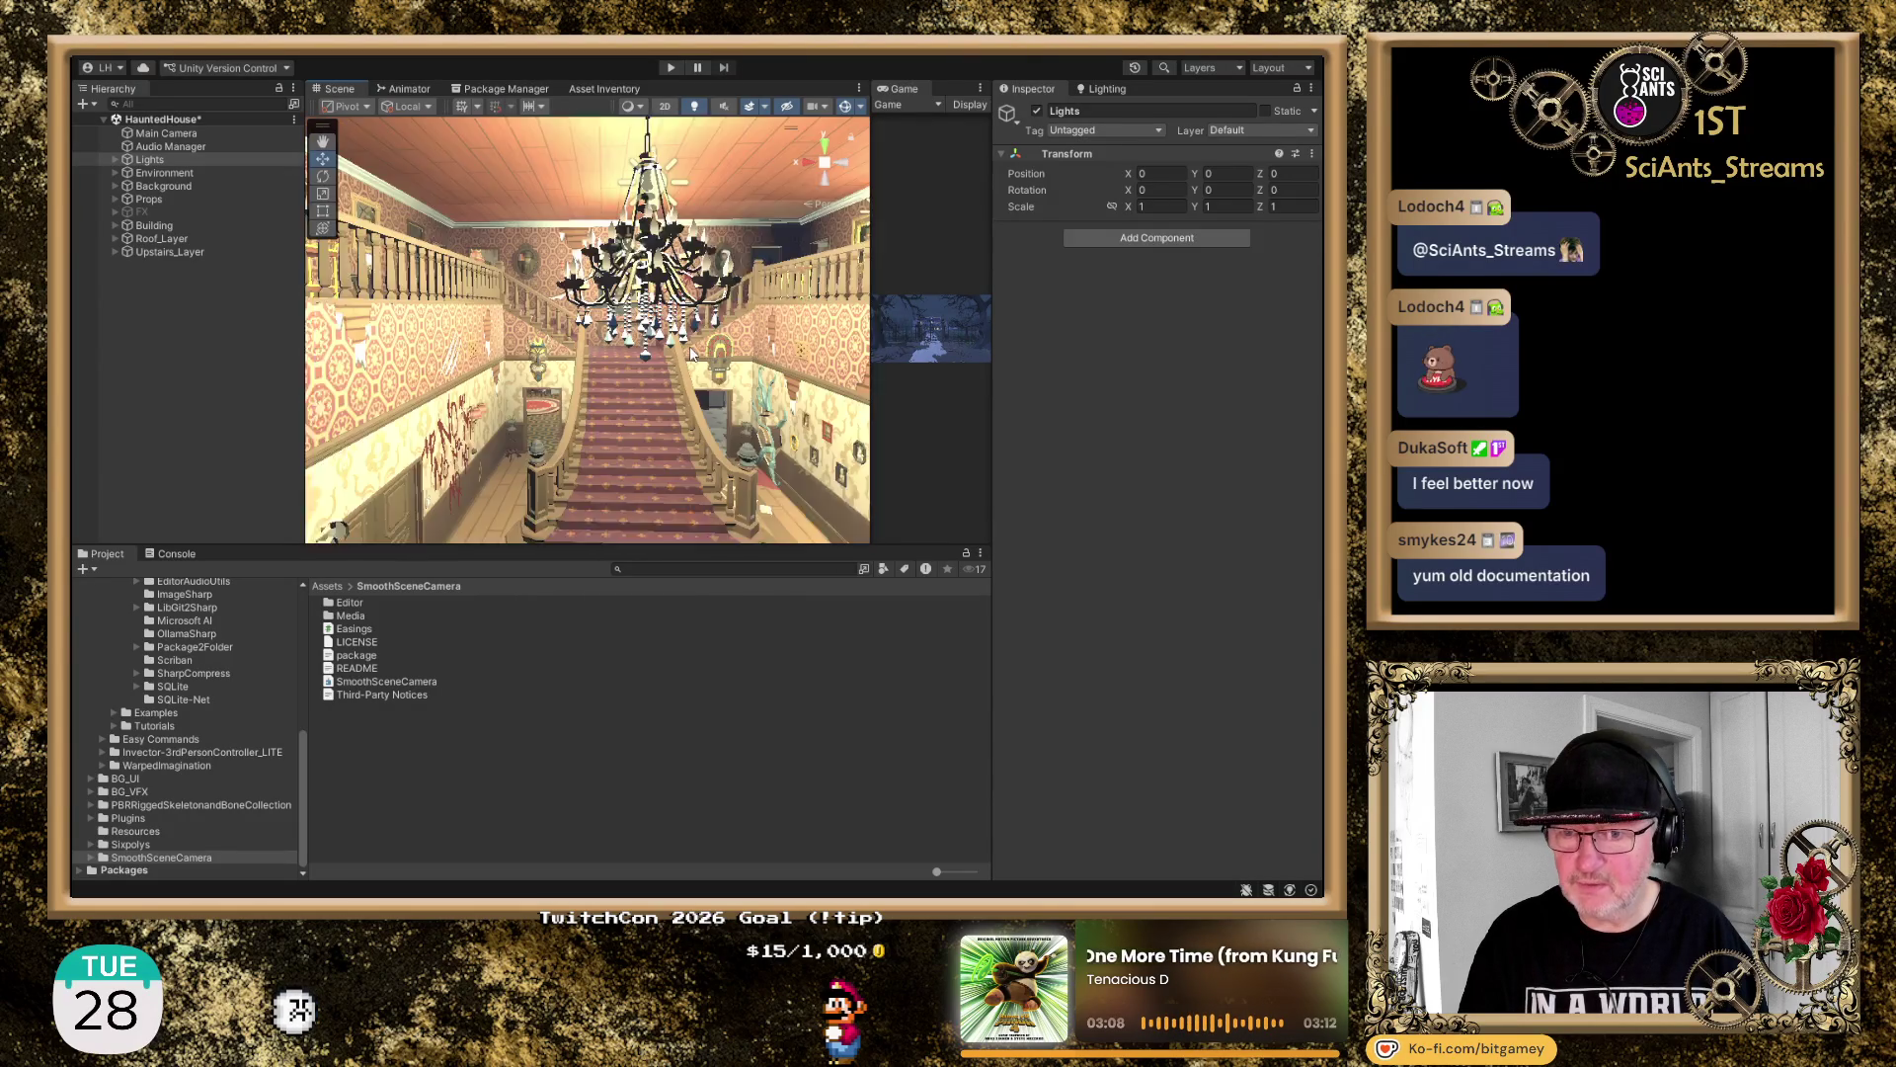
{"action": "scroll", "coordinate": [689, 345], "scroll_direction": "up", "scroll_amount": 5}
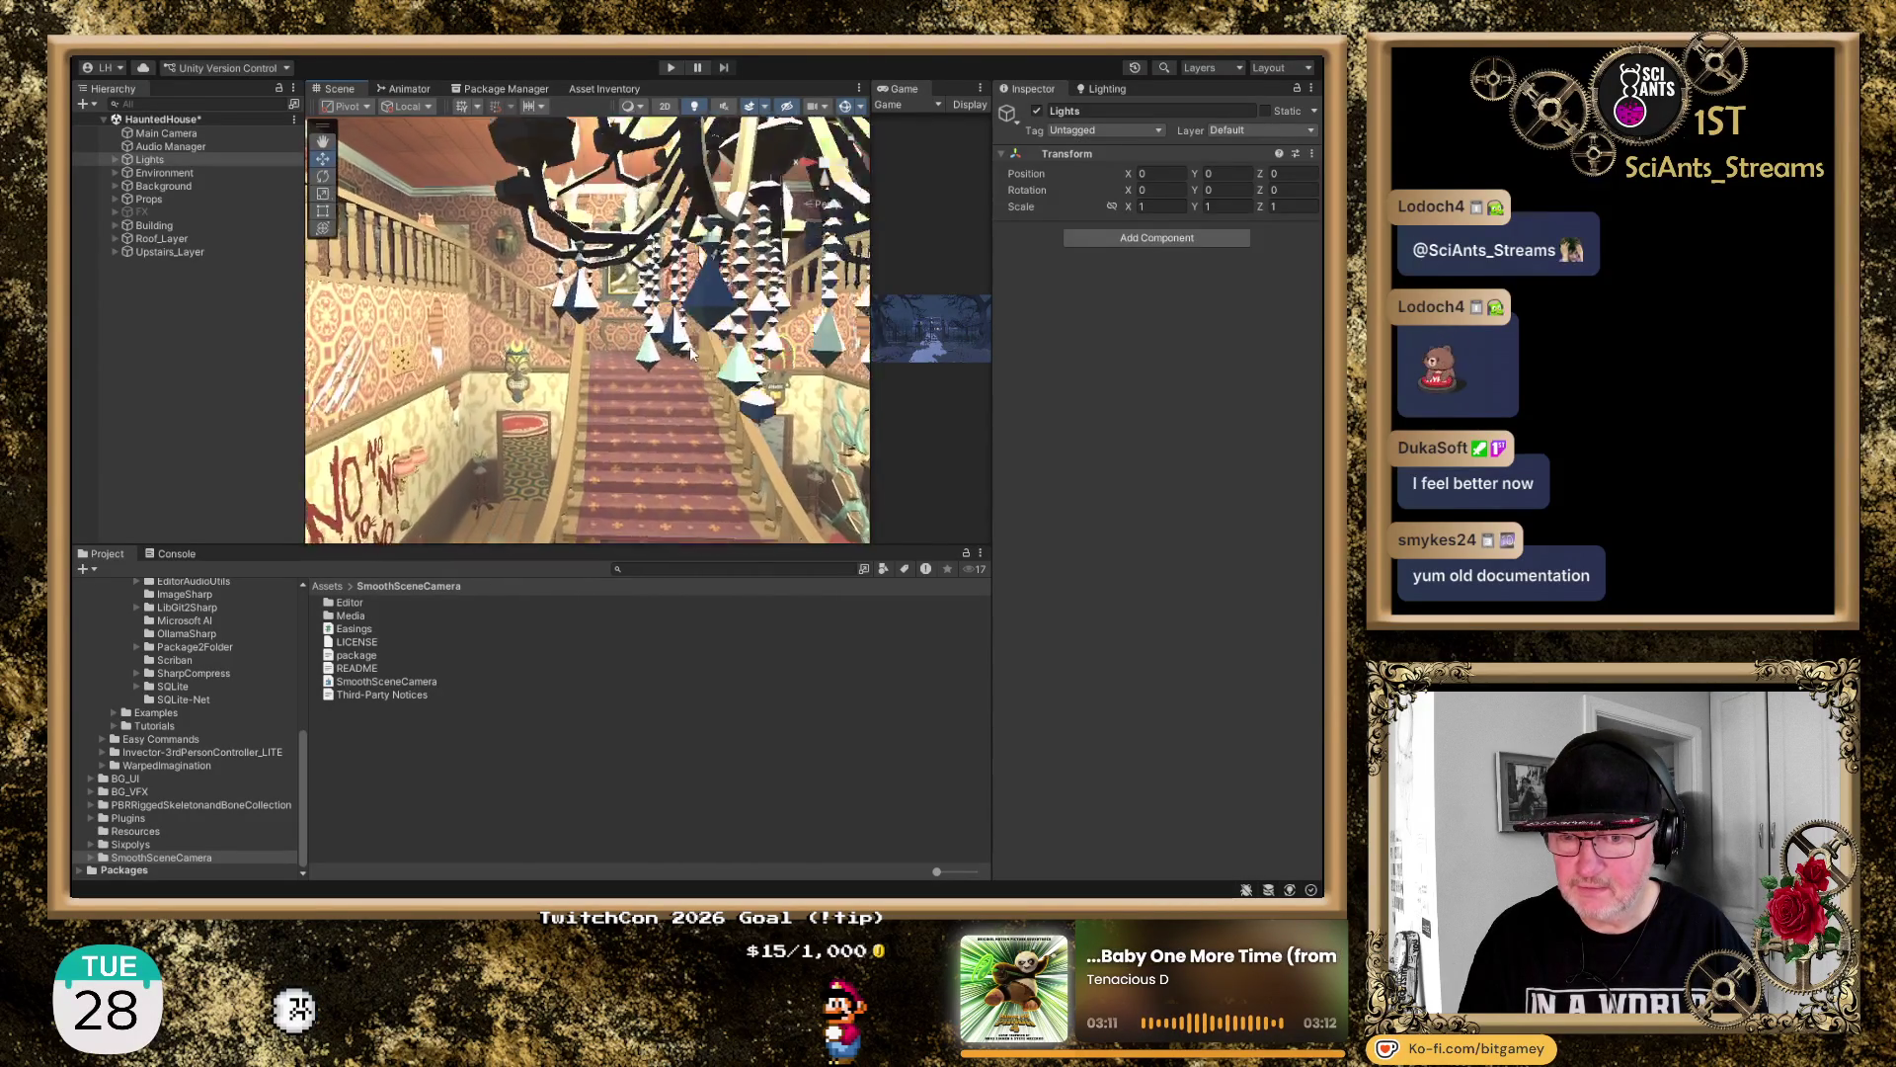
{"action": "scroll", "coordinate": [689, 346], "scroll_direction": "up", "scroll_amount": 5}
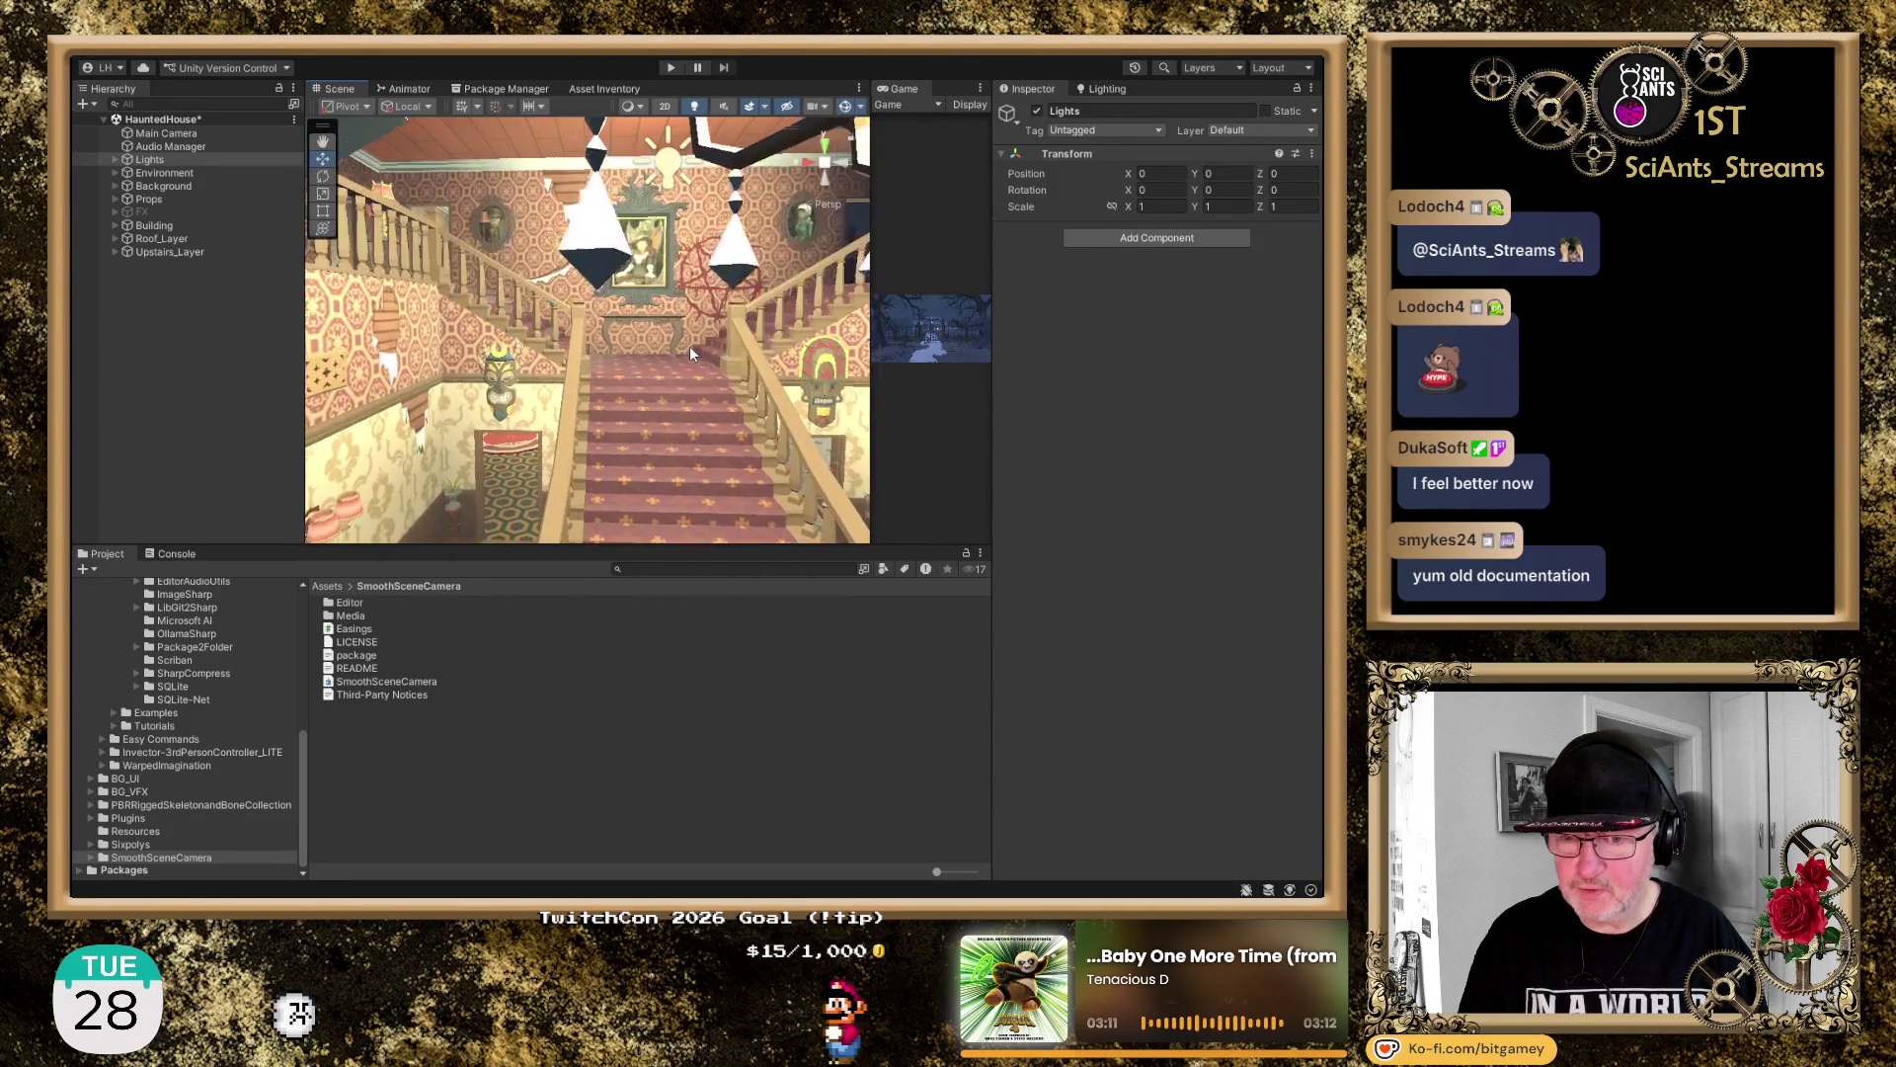
Look through the balcony balusters at eye level, then pull back to a wide hall view
{"action": "left_click_drag", "start_coordinate": [689, 346], "coordinate": [441, 286]}
{"action": "scroll", "coordinate": [660, 428], "scroll_direction": "up", "scroll_amount": 6}
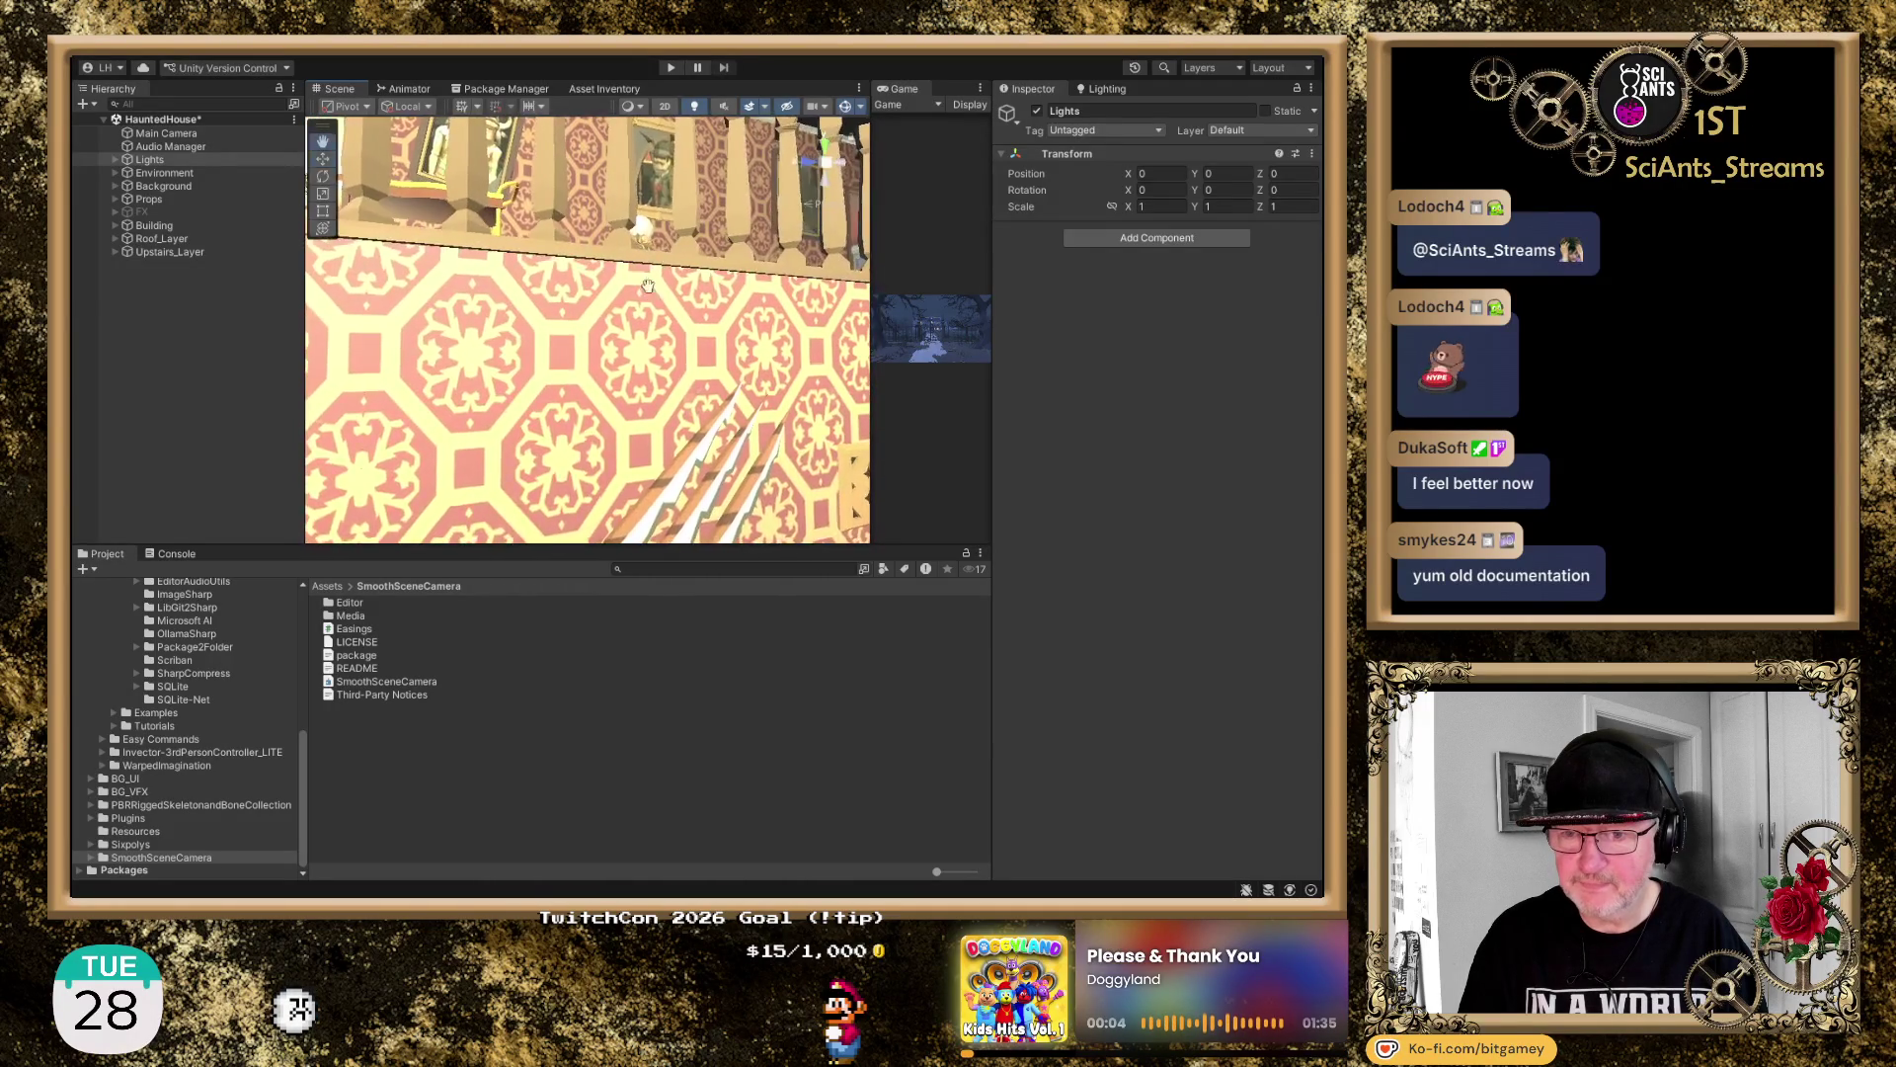
{"action": "mouse_move", "coordinate": [659, 429]}
{"action": "left_mouse_down"}
{"action": "mouse_move", "coordinate": [691, 624]}
{"action": "mouse_move", "coordinate": [644, 364]}
{"action": "left_mouse_up"}
{"action": "scroll", "coordinate": [644, 363], "scroll_direction": "up", "scroll_amount": 5}
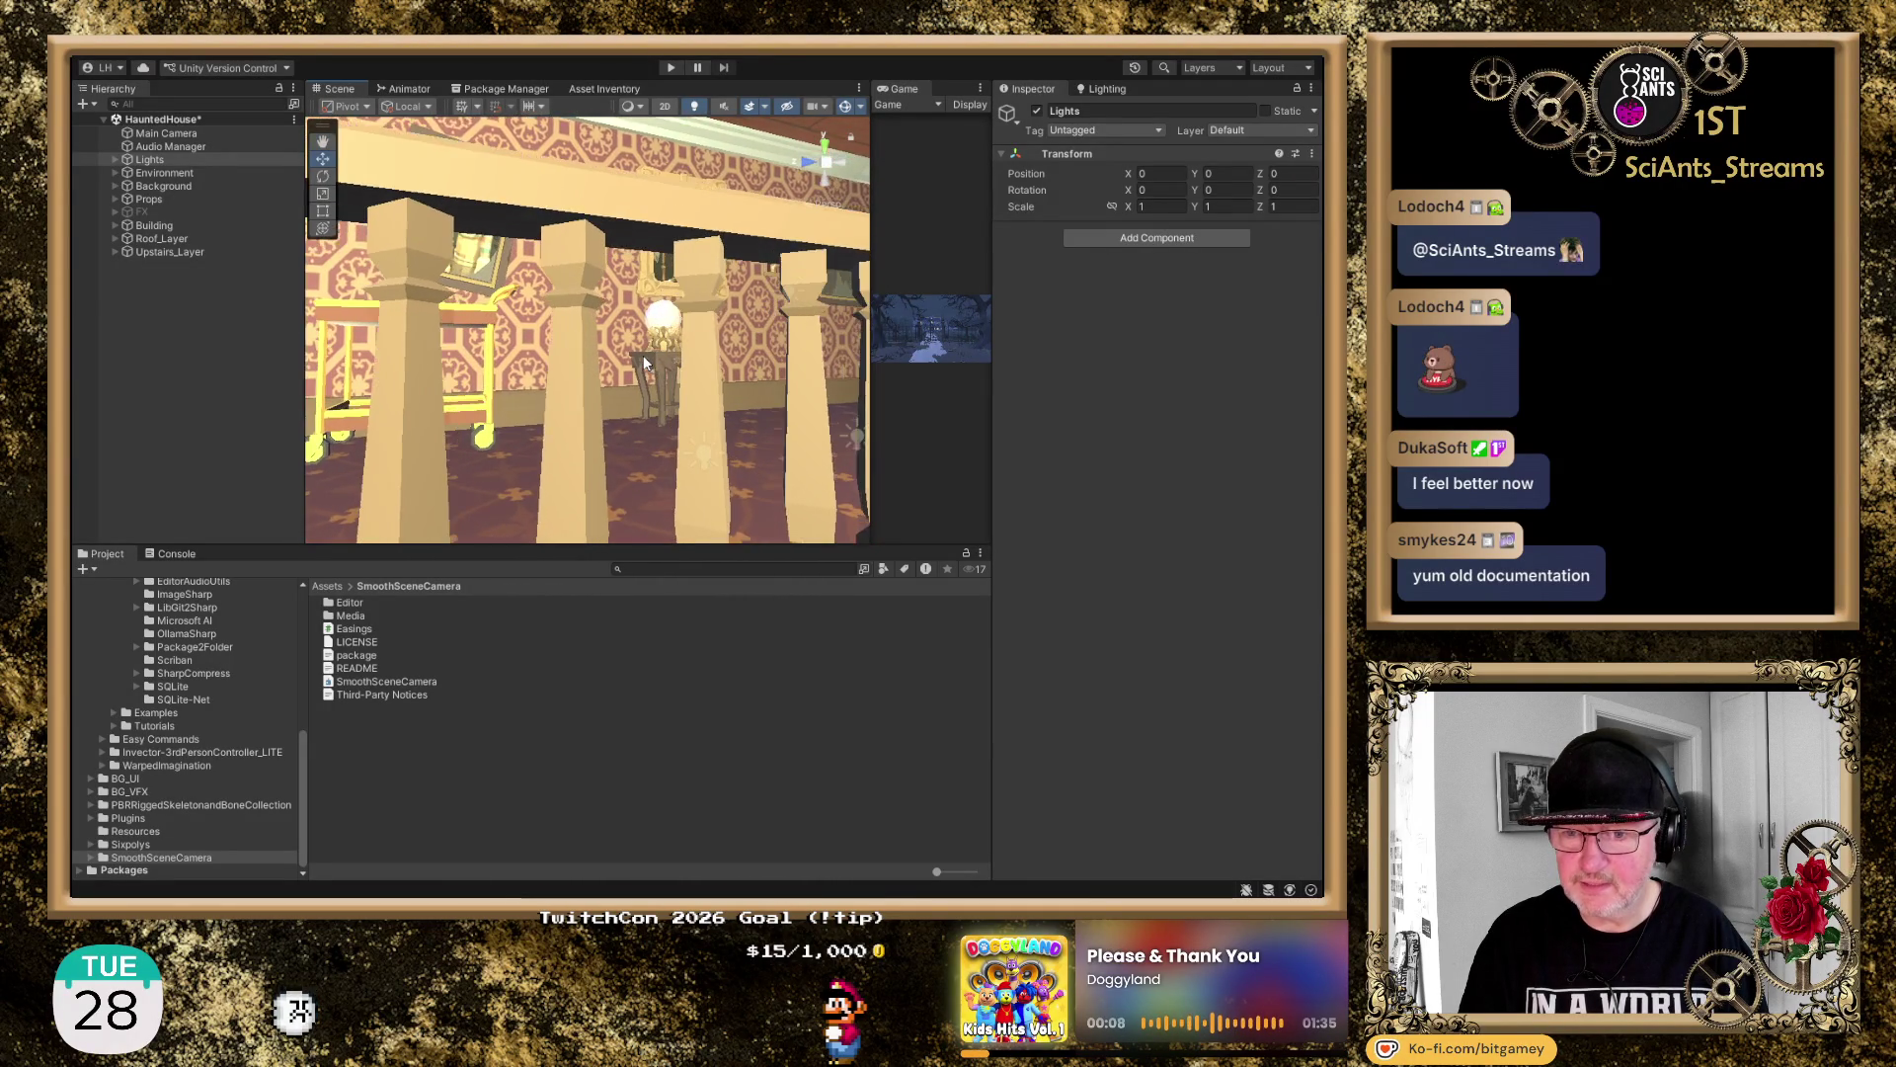
{"action": "scroll", "coordinate": [644, 363], "scroll_direction": "up", "scroll_amount": 2}
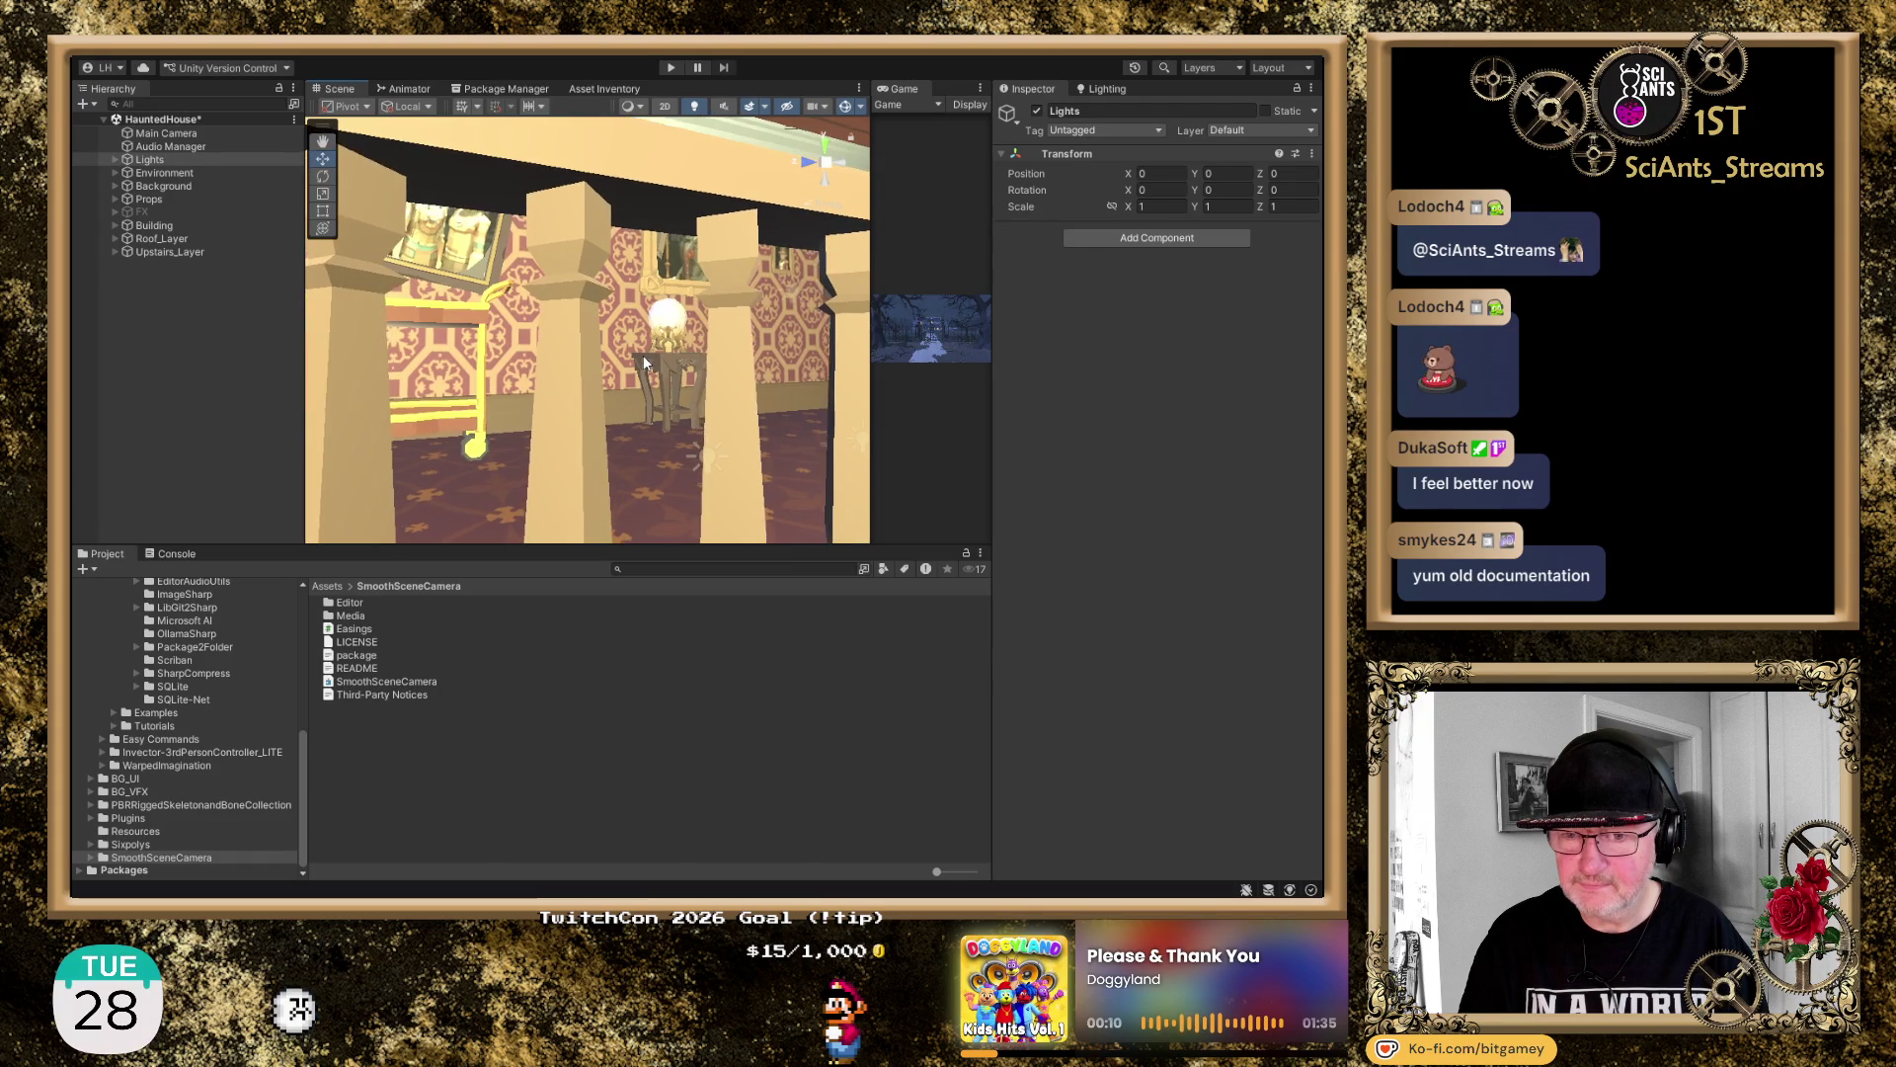
{"action": "scroll", "coordinate": [643, 354], "scroll_direction": "up", "scroll_amount": 1}
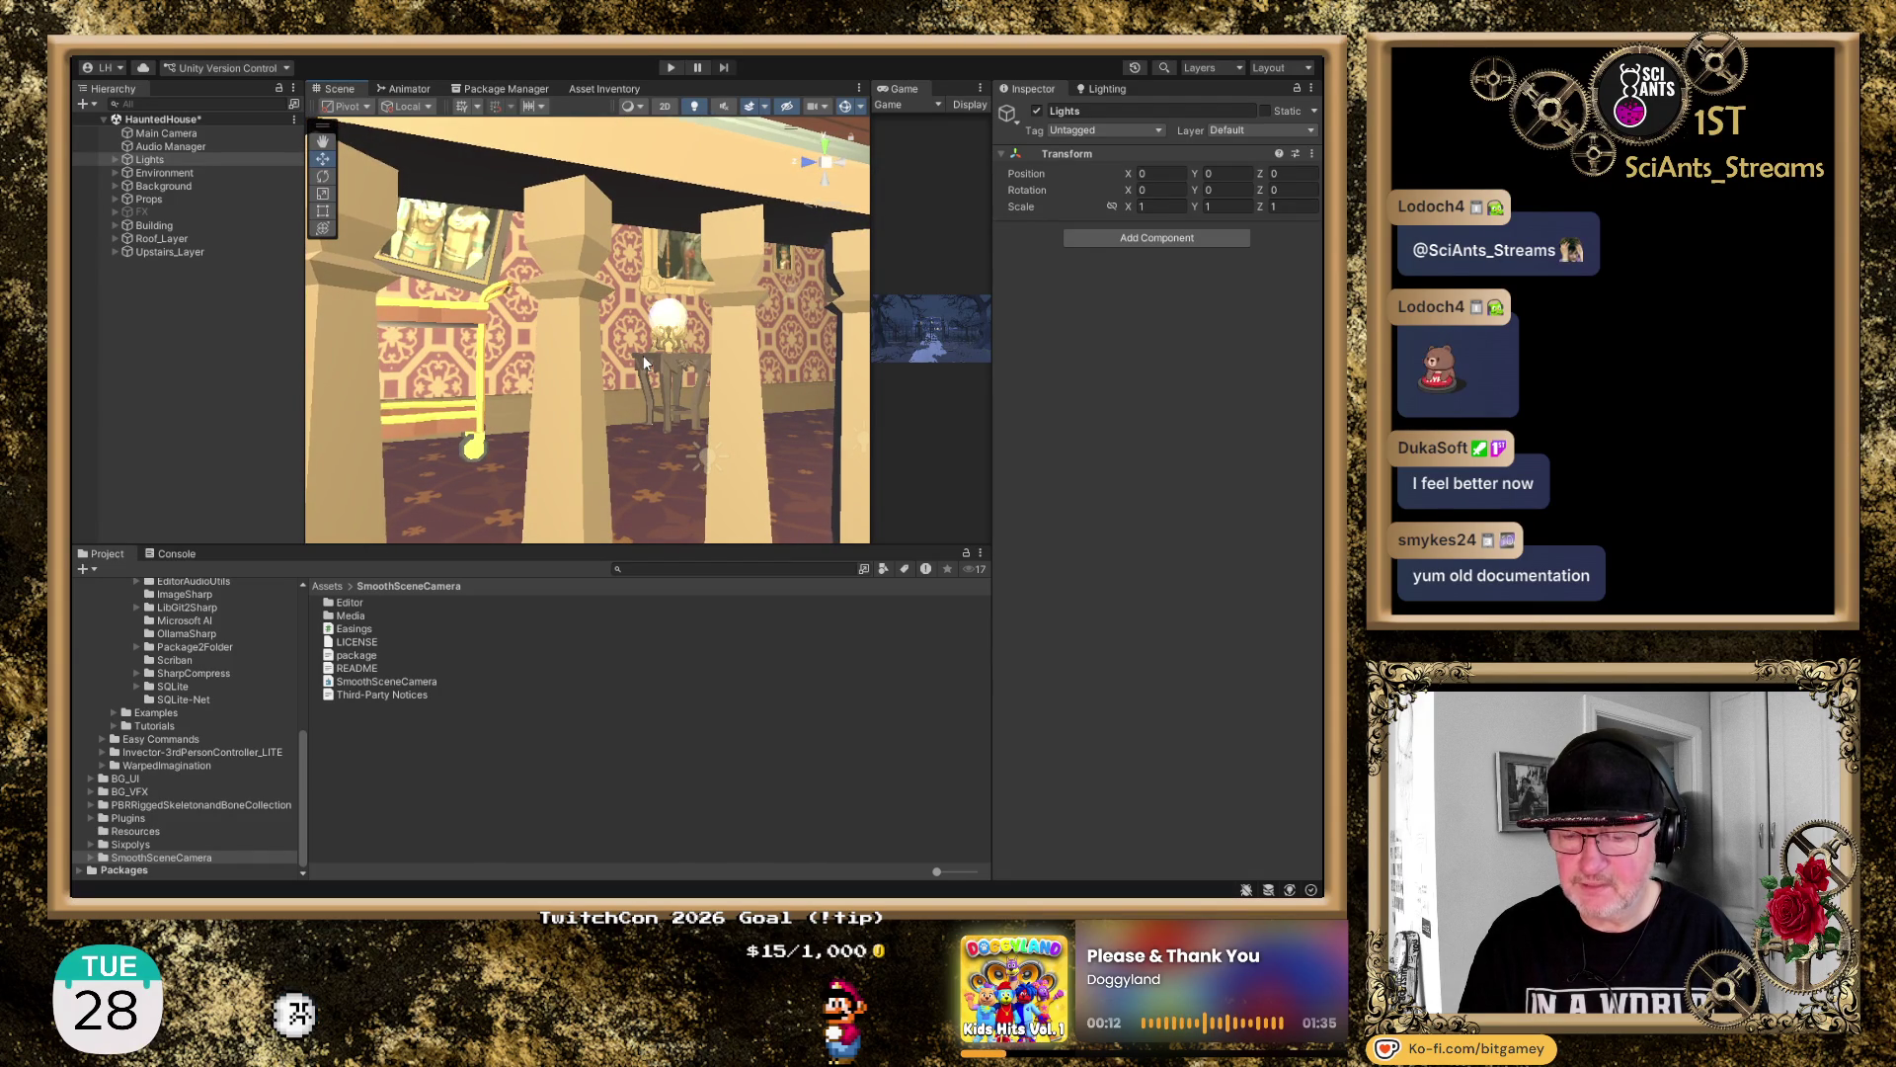
{"action": "left_click_drag", "start_coordinate": [689, 342], "coordinate": [484, 344]}
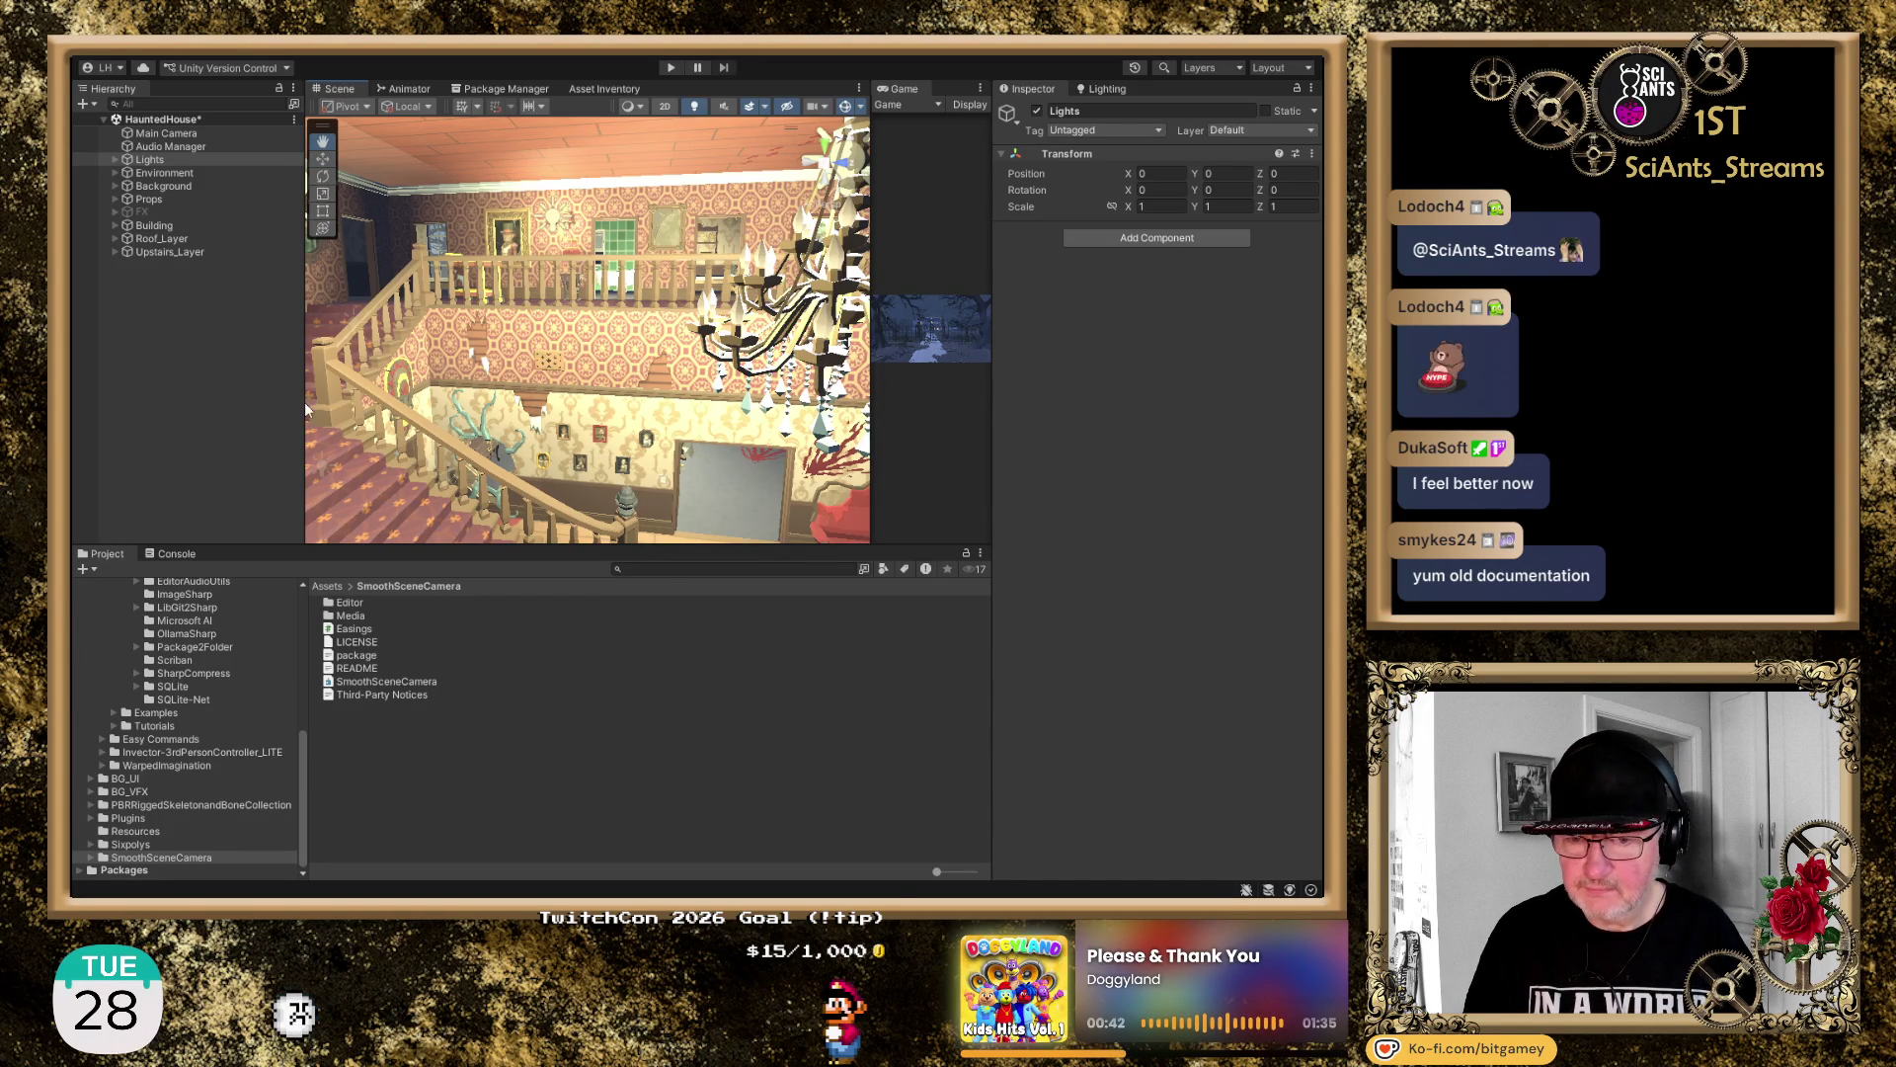
Fly down to the staircase, then pan and orbit overhead and back to face it
{"action": "key", "text": "f"}
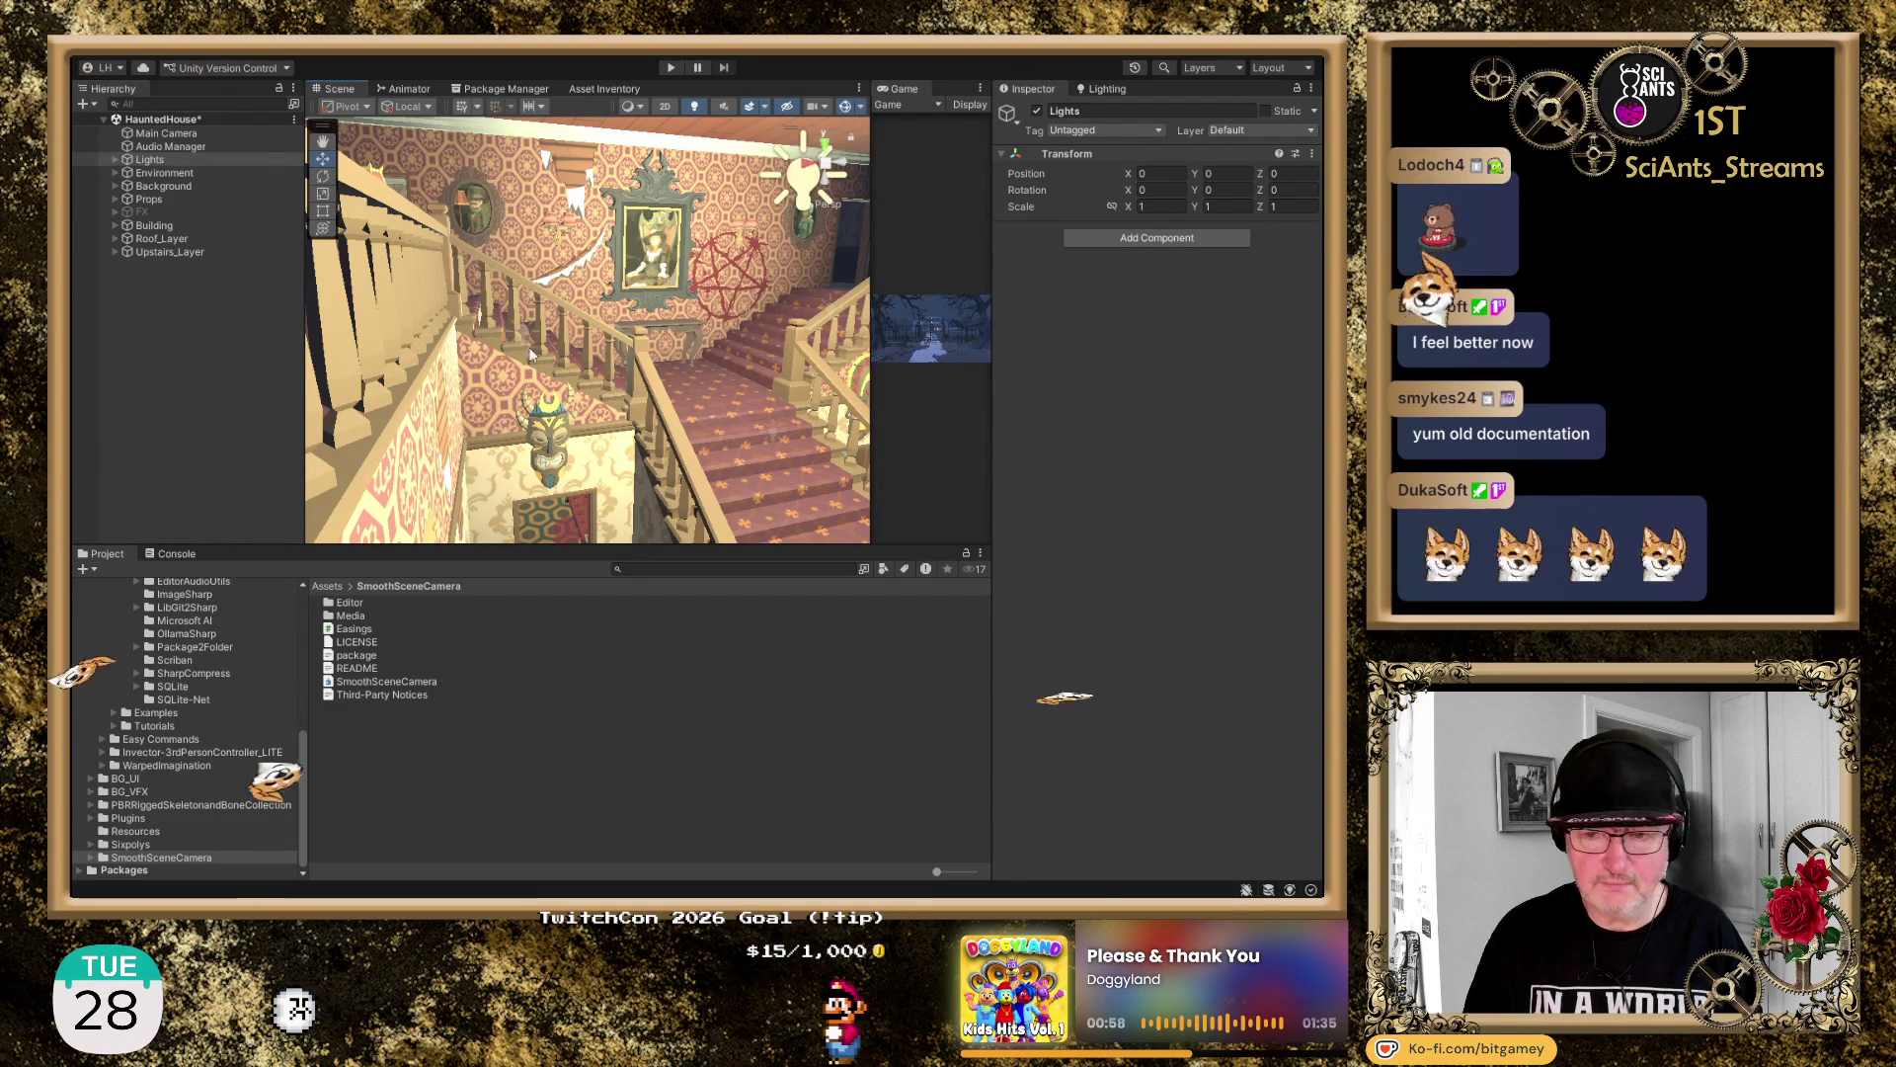
{"action": "key", "text": "q"}
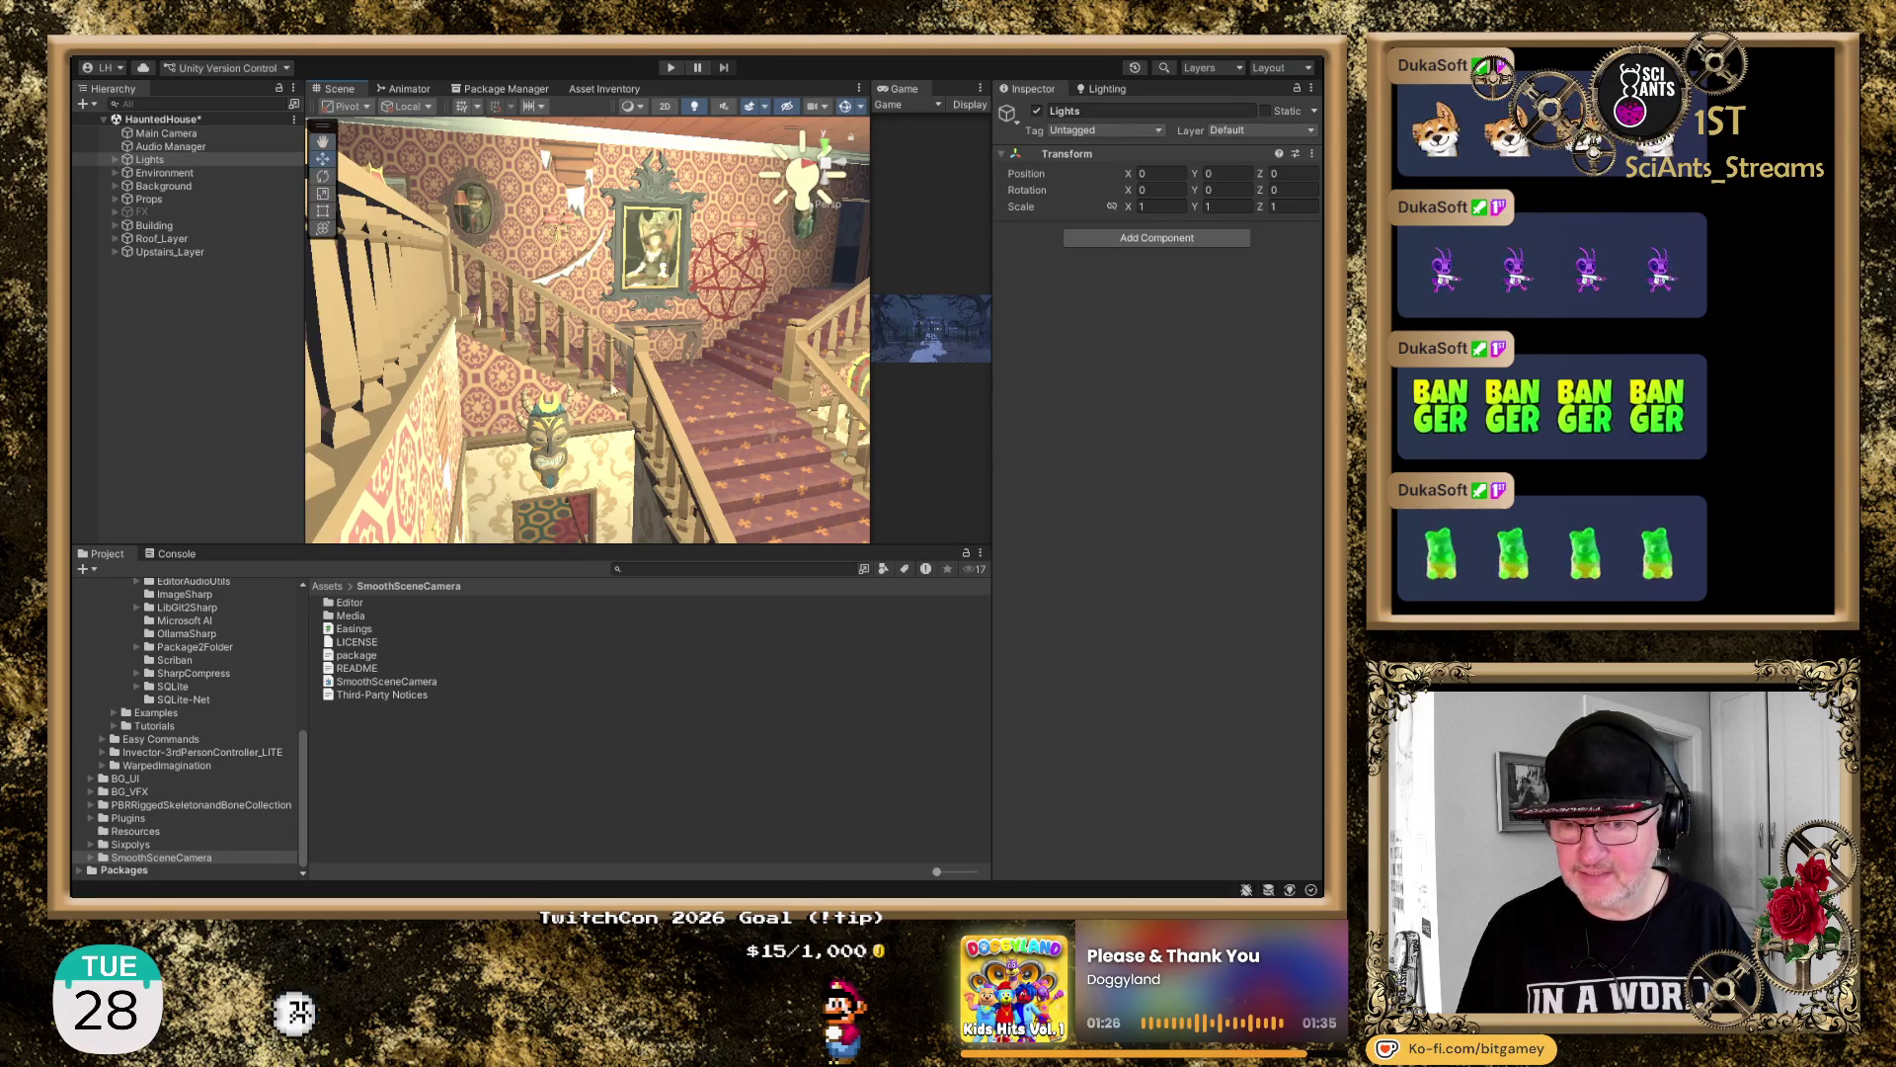
{"action": "scroll", "coordinate": [725, 368], "scroll_direction": "up", "scroll_amount": 2}
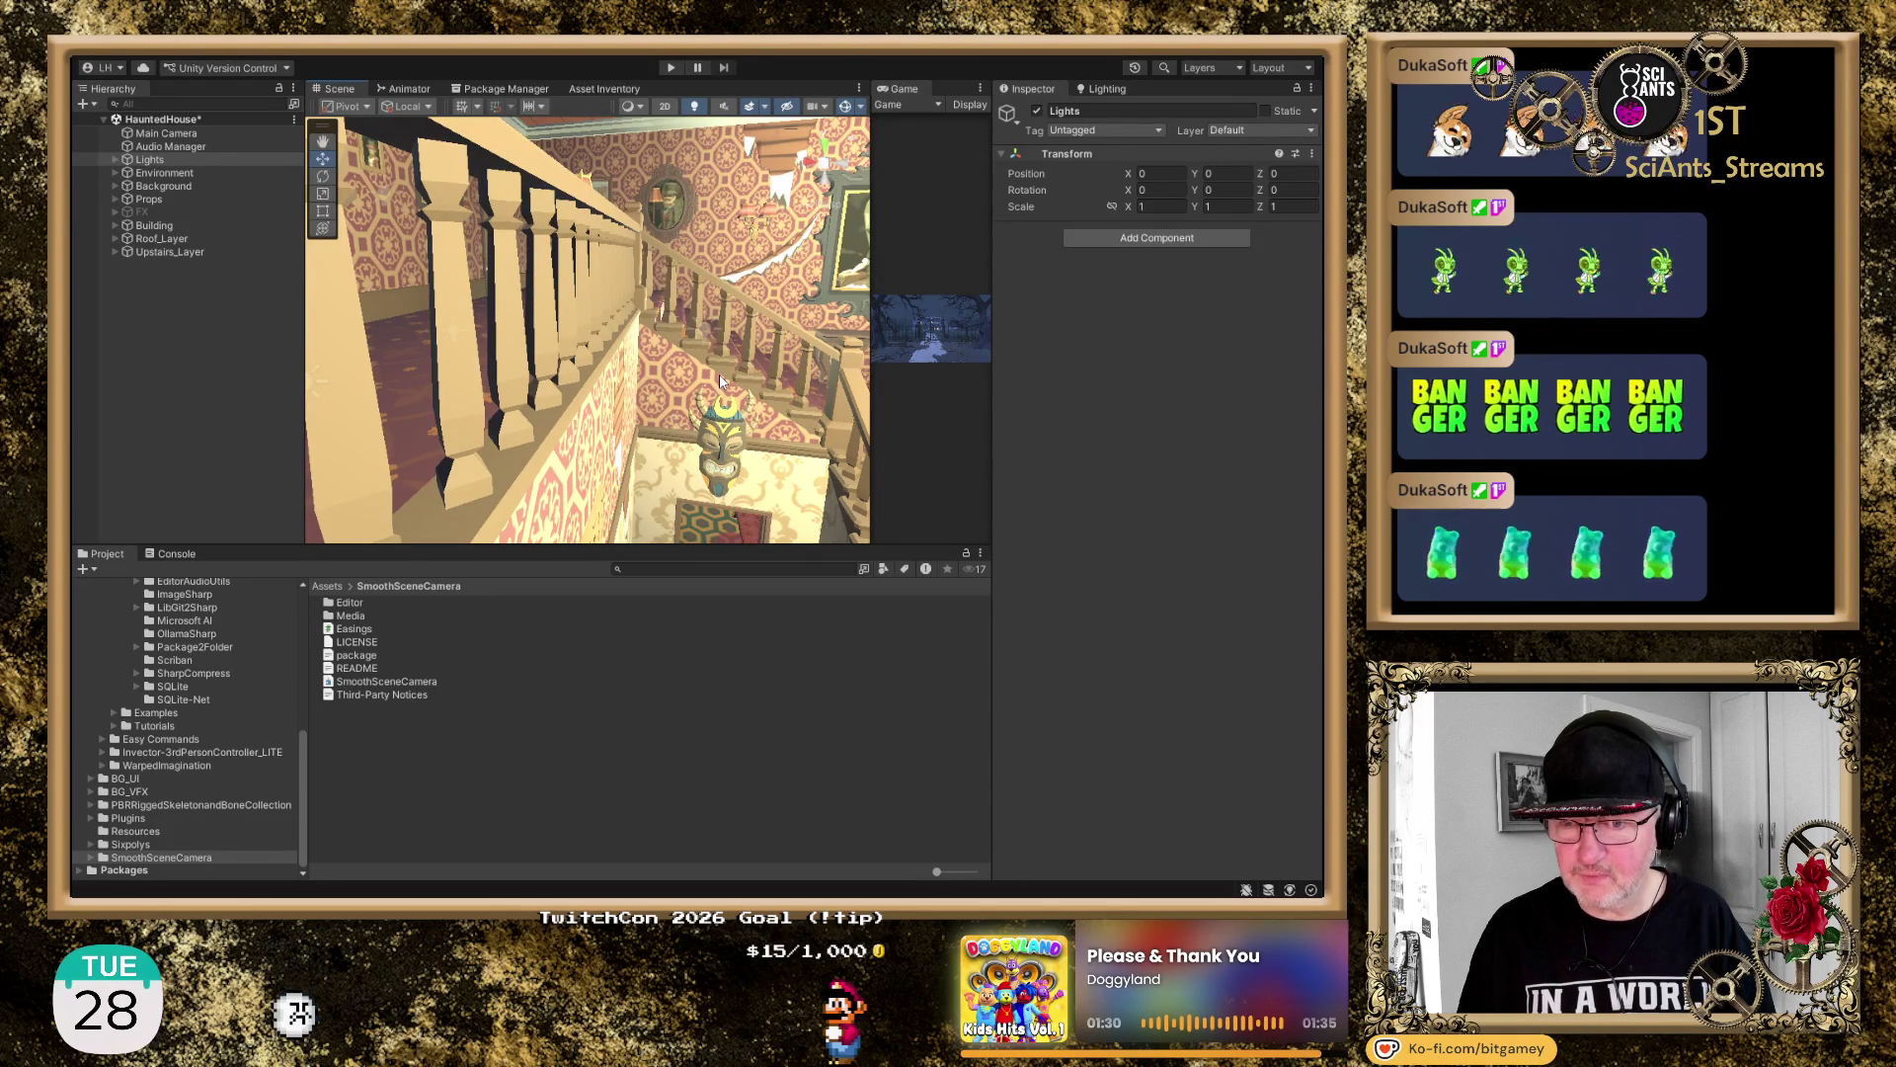
{"action": "key", "text": "alt"}
{"action": "left_click_drag", "start_coordinate": [614, 382], "coordinate": [596, 368]}
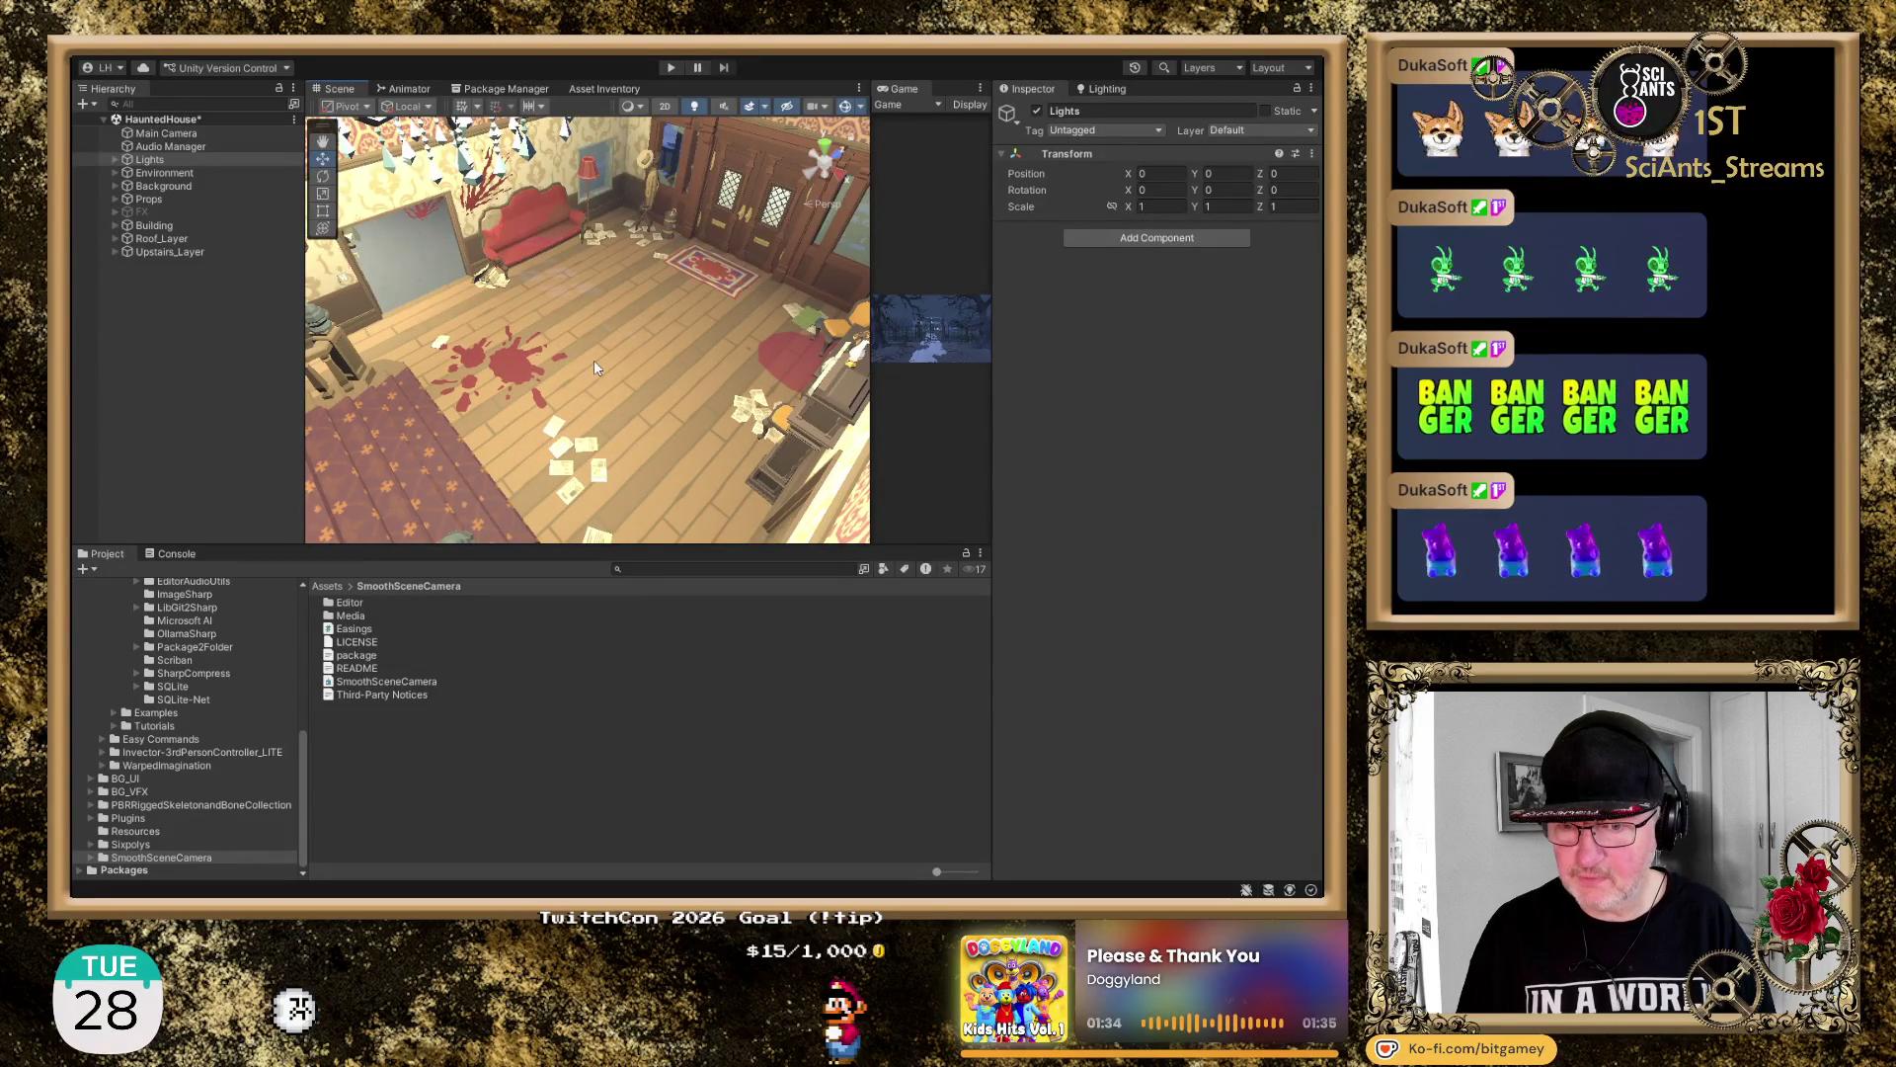
{"action": "left_click_drag", "start_coordinate": [688, 334], "coordinate": [256, 233]}
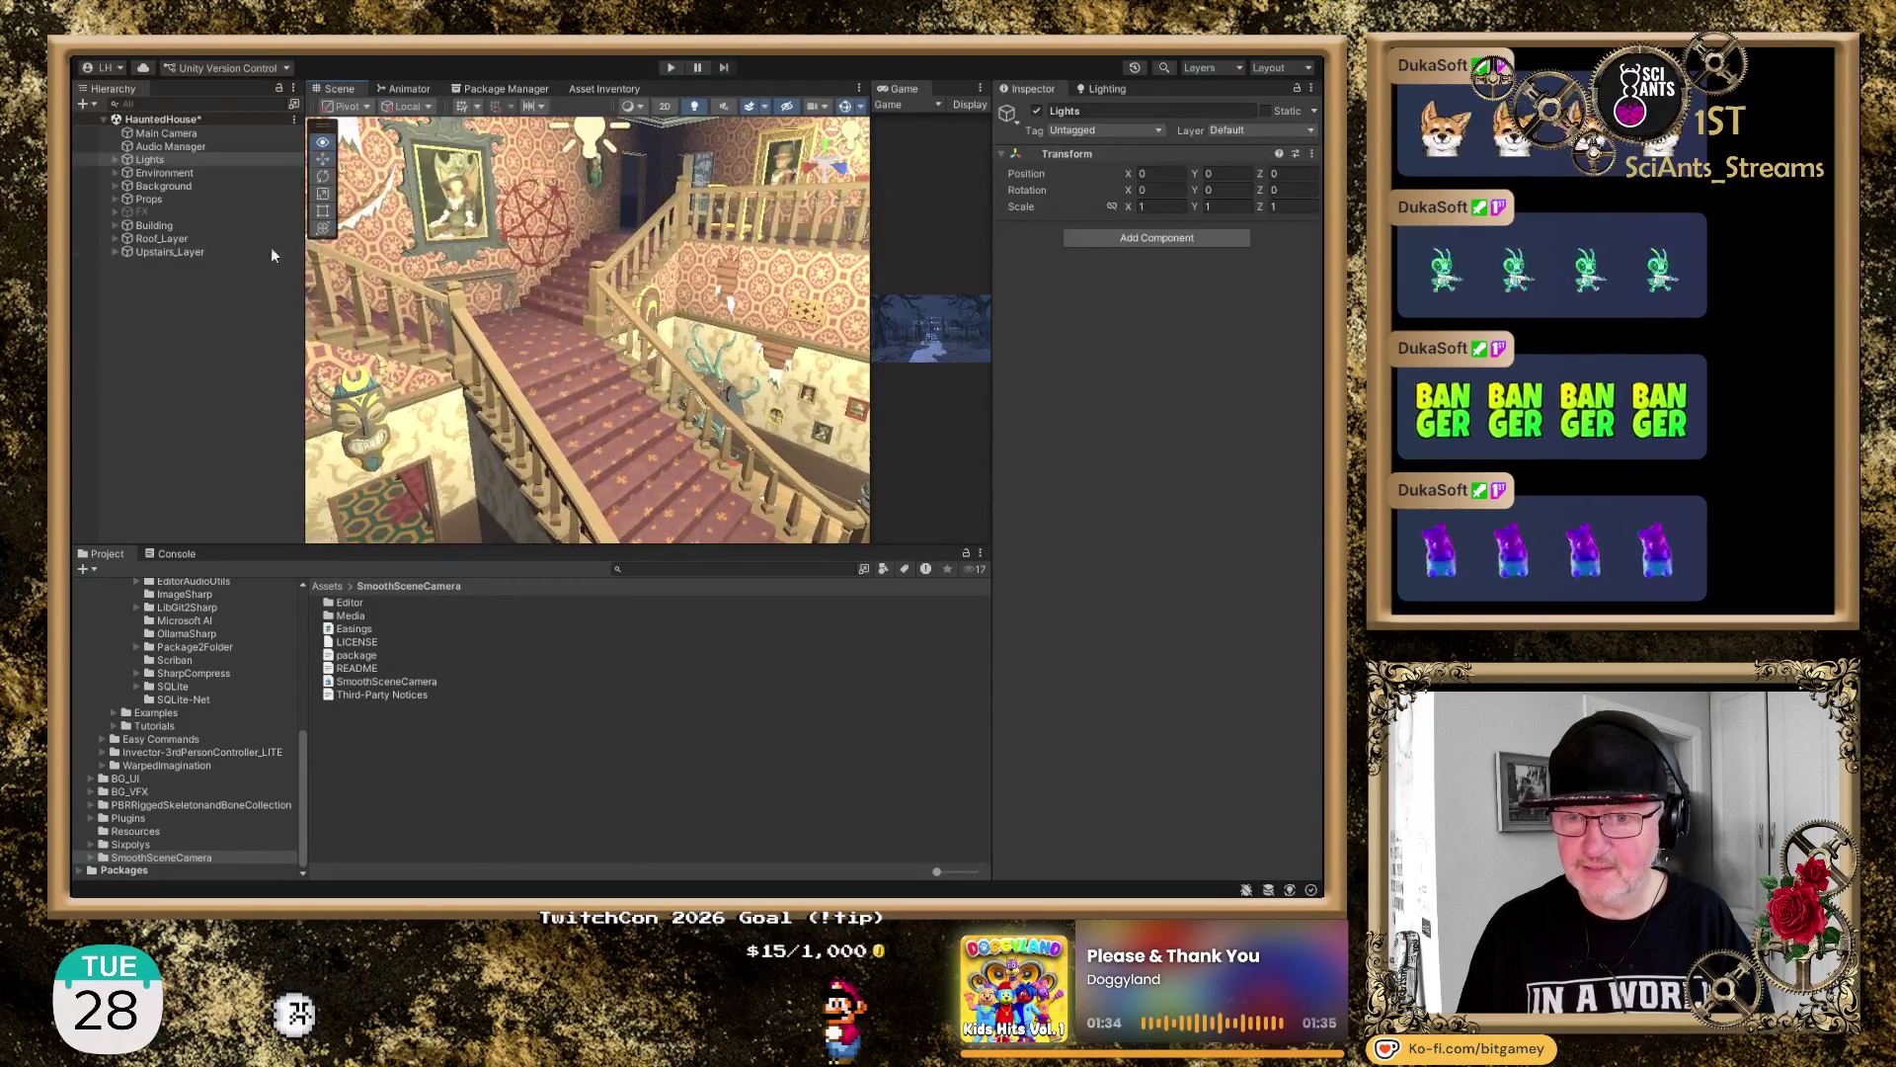
Frame the stairwell painting and move the view along the upstairs hallway
{"action": "left_click", "coordinate": [452, 198]}
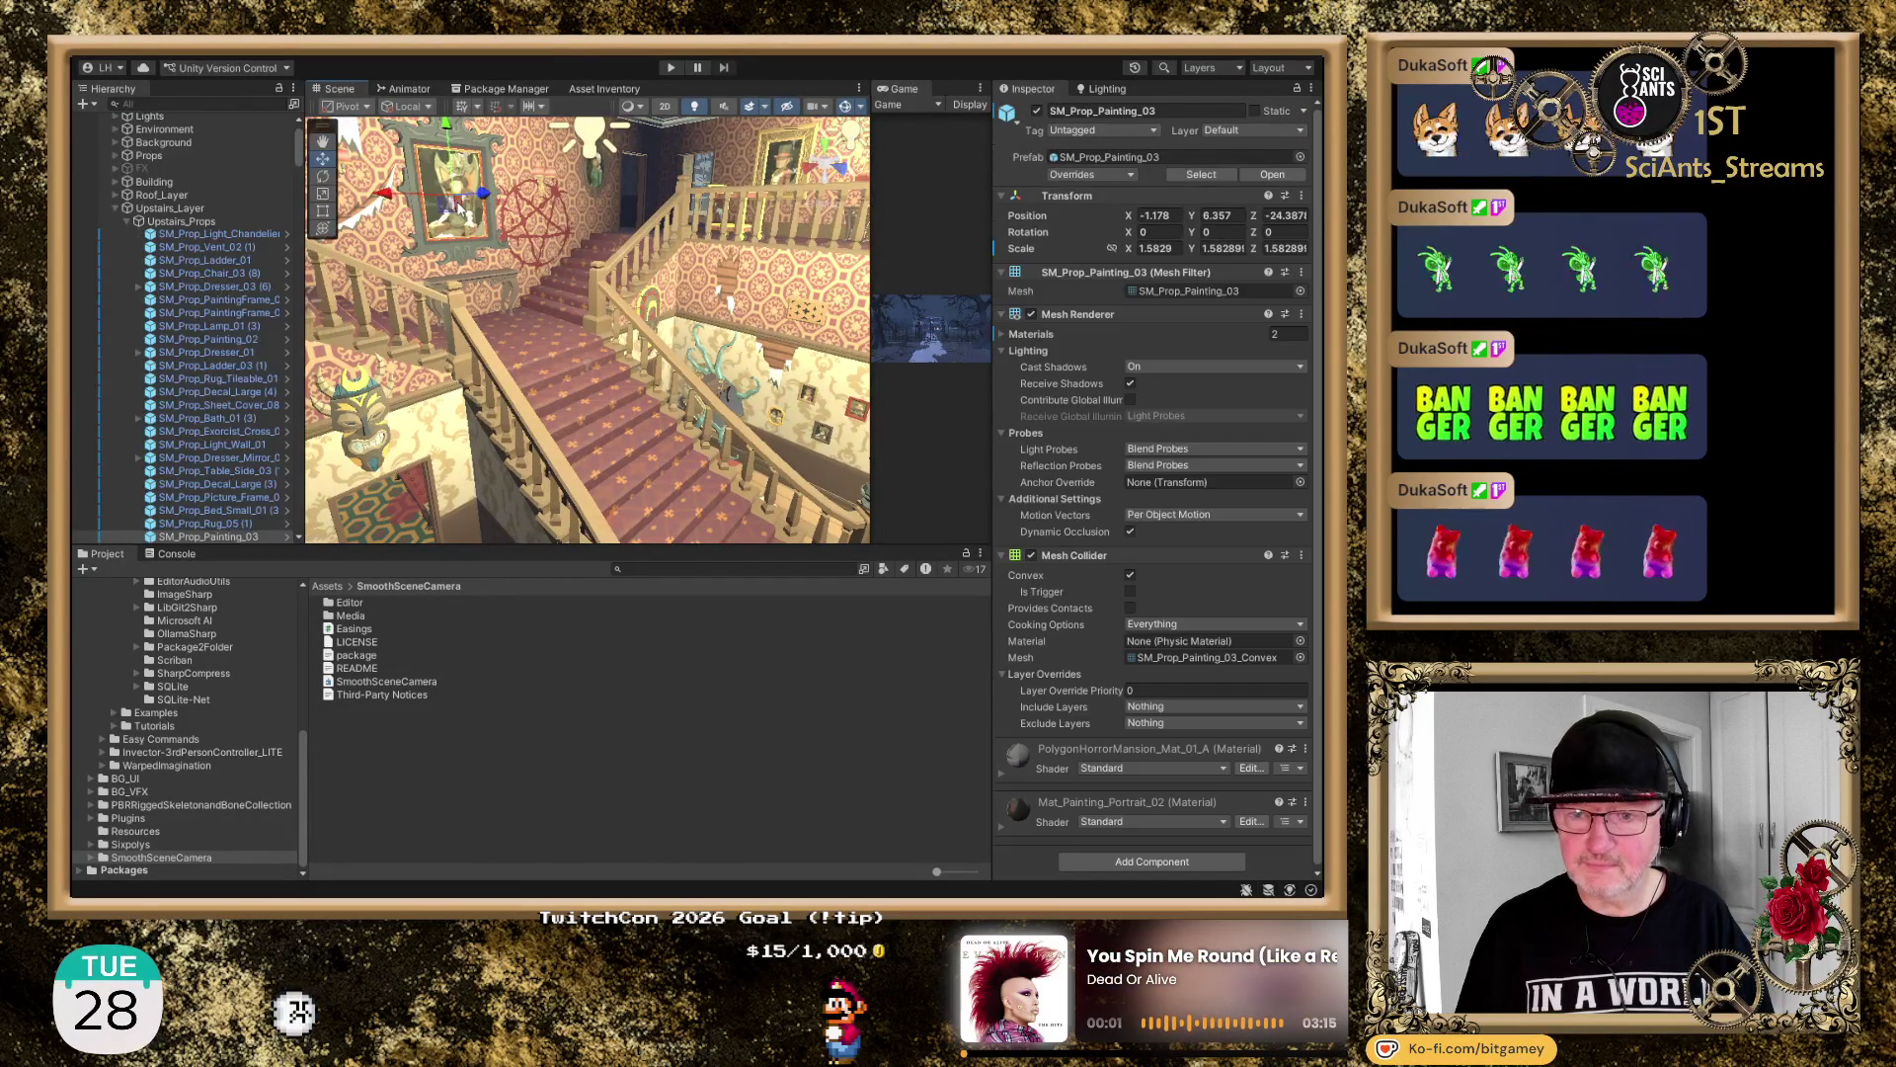
{"action": "key", "text": "f"}
{"action": "left_click_drag", "start_coordinate": [619, 314], "coordinate": [699, 282]}
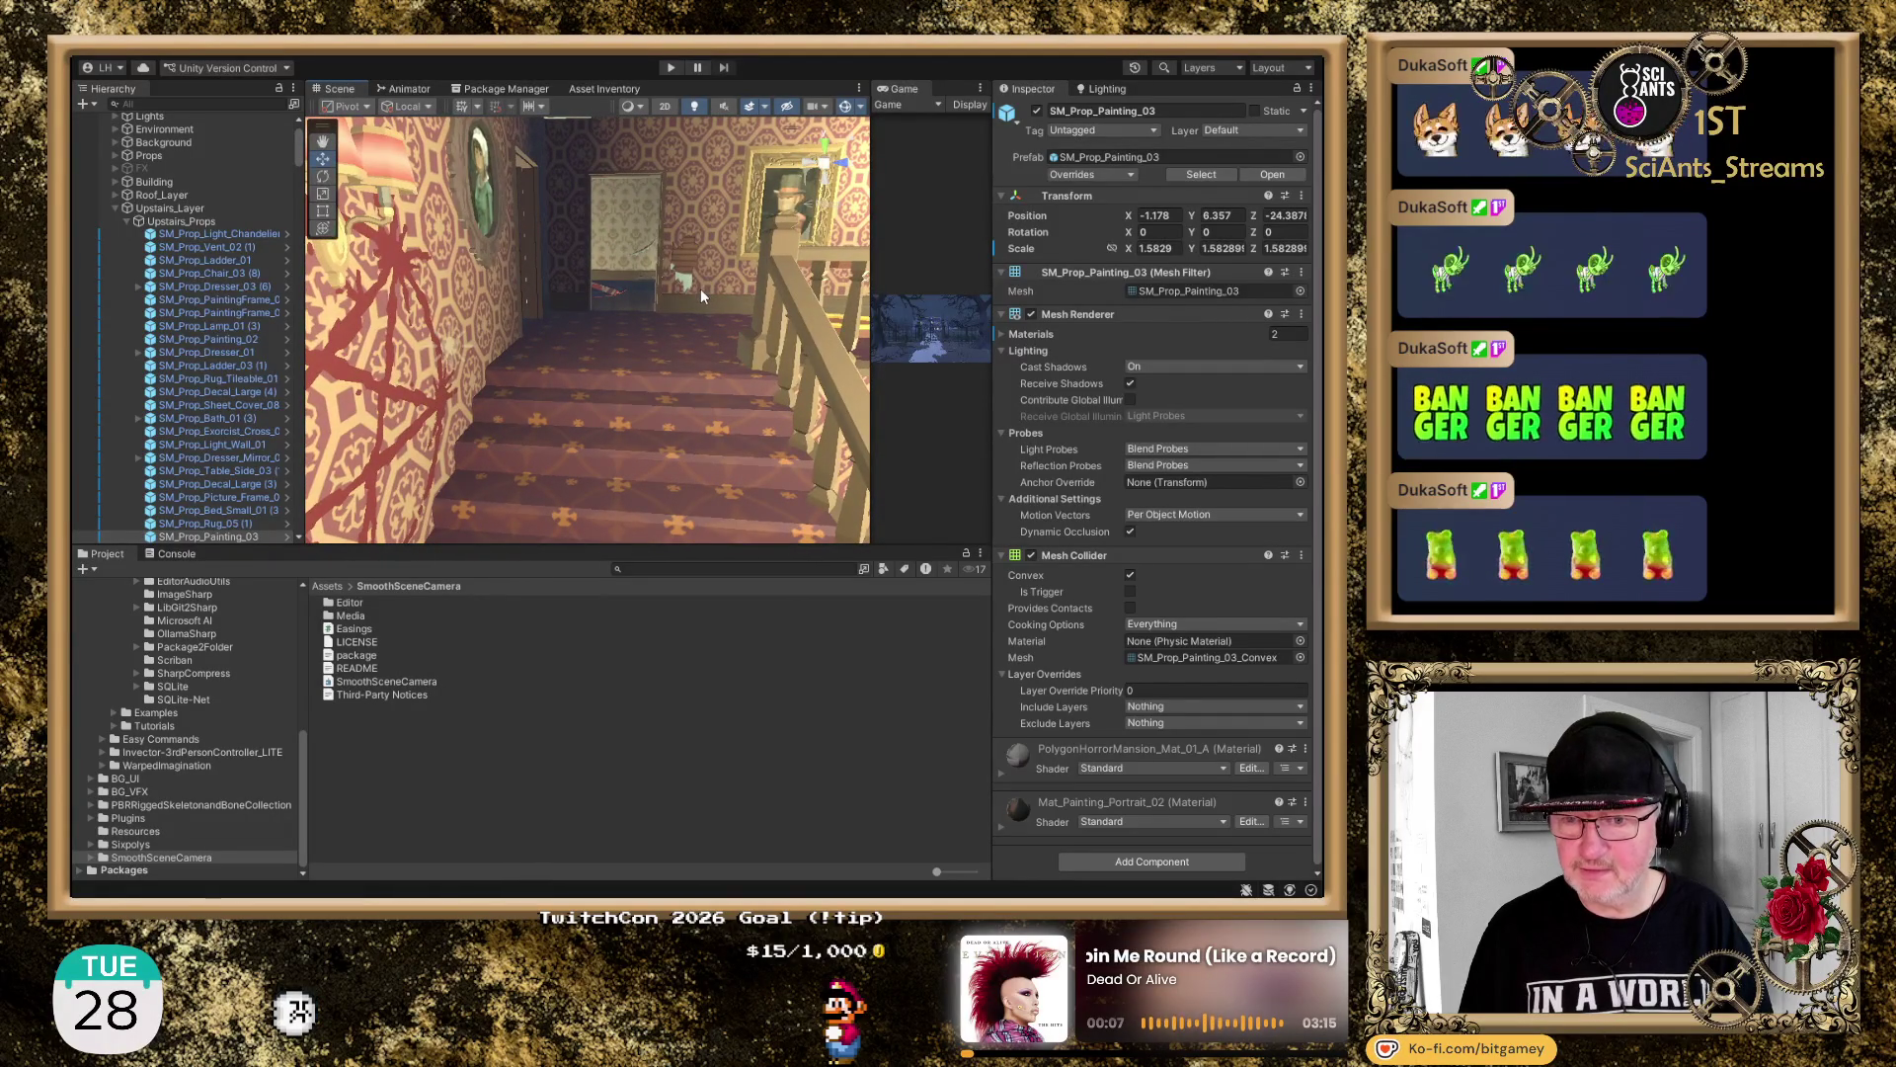
{"action": "left_click_drag", "start_coordinate": [643, 326], "coordinate": [672, 314]}
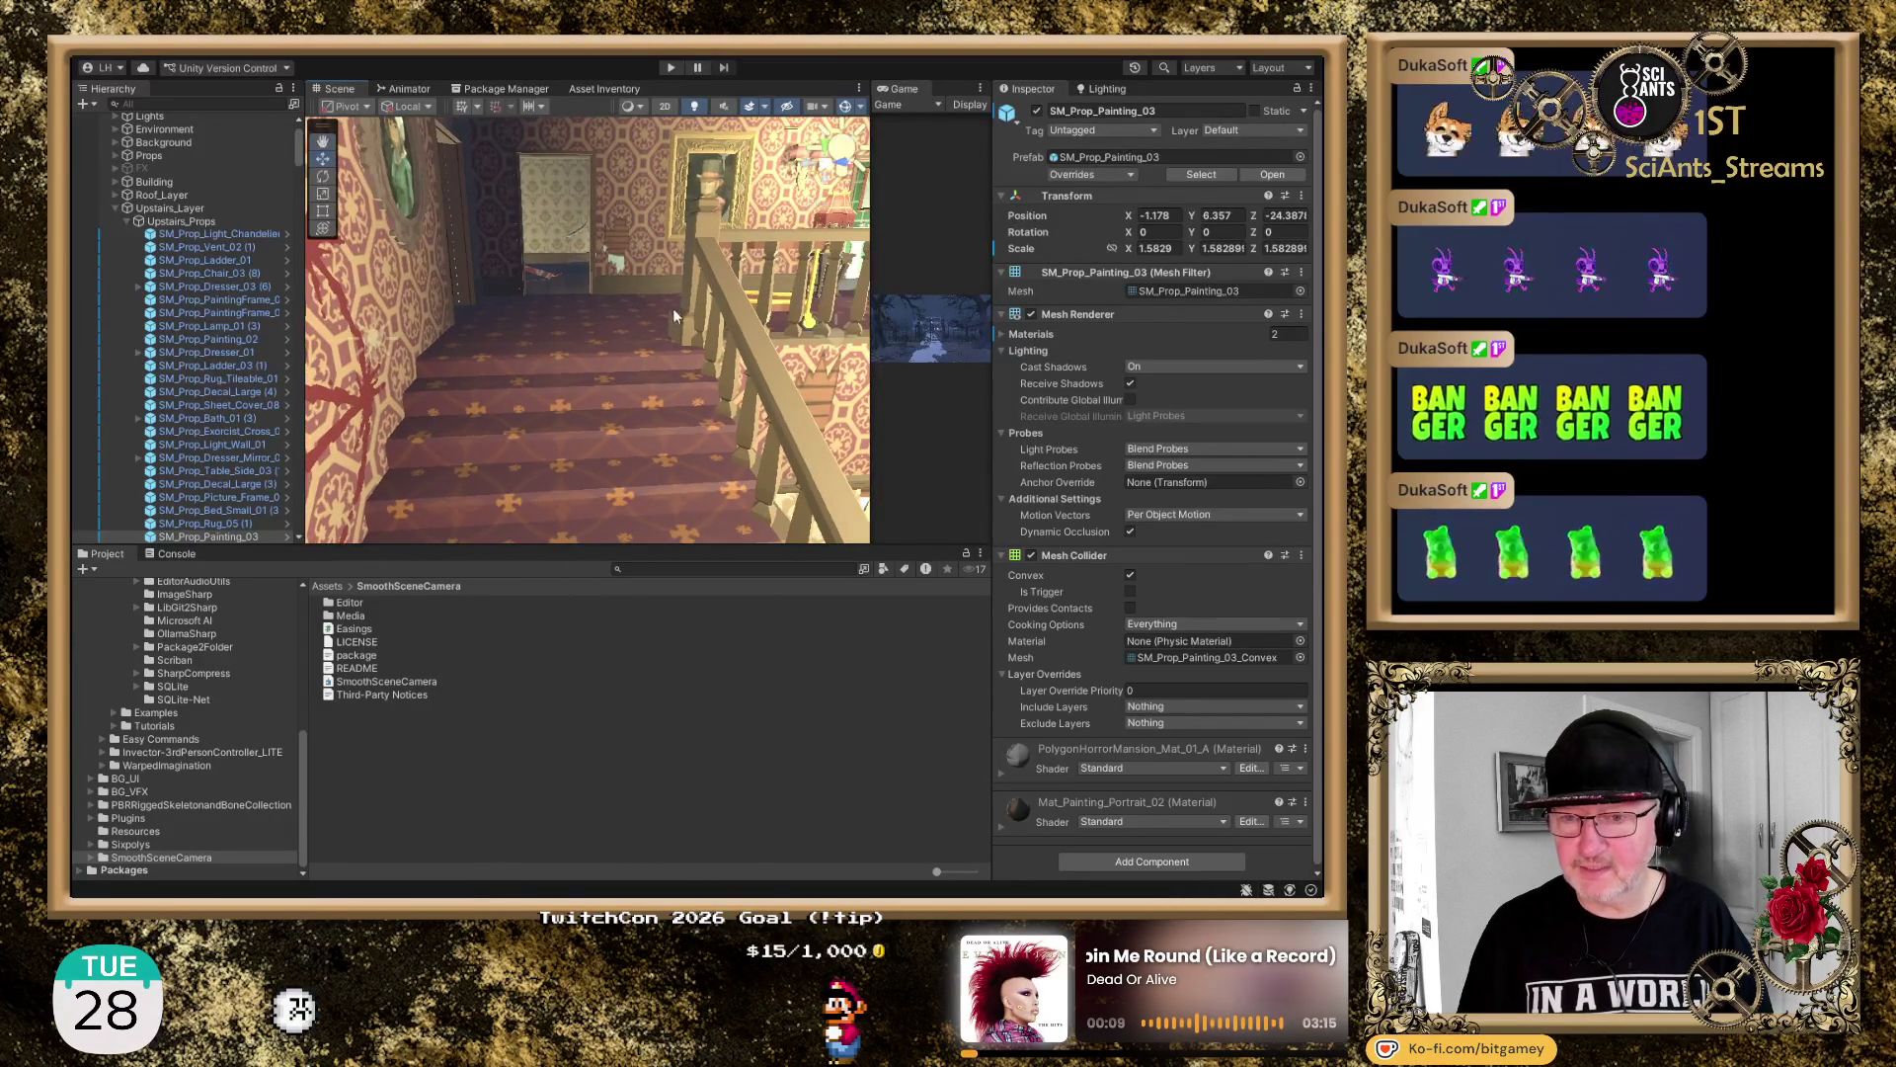
{"action": "left_click", "coordinate": [624, 616]}
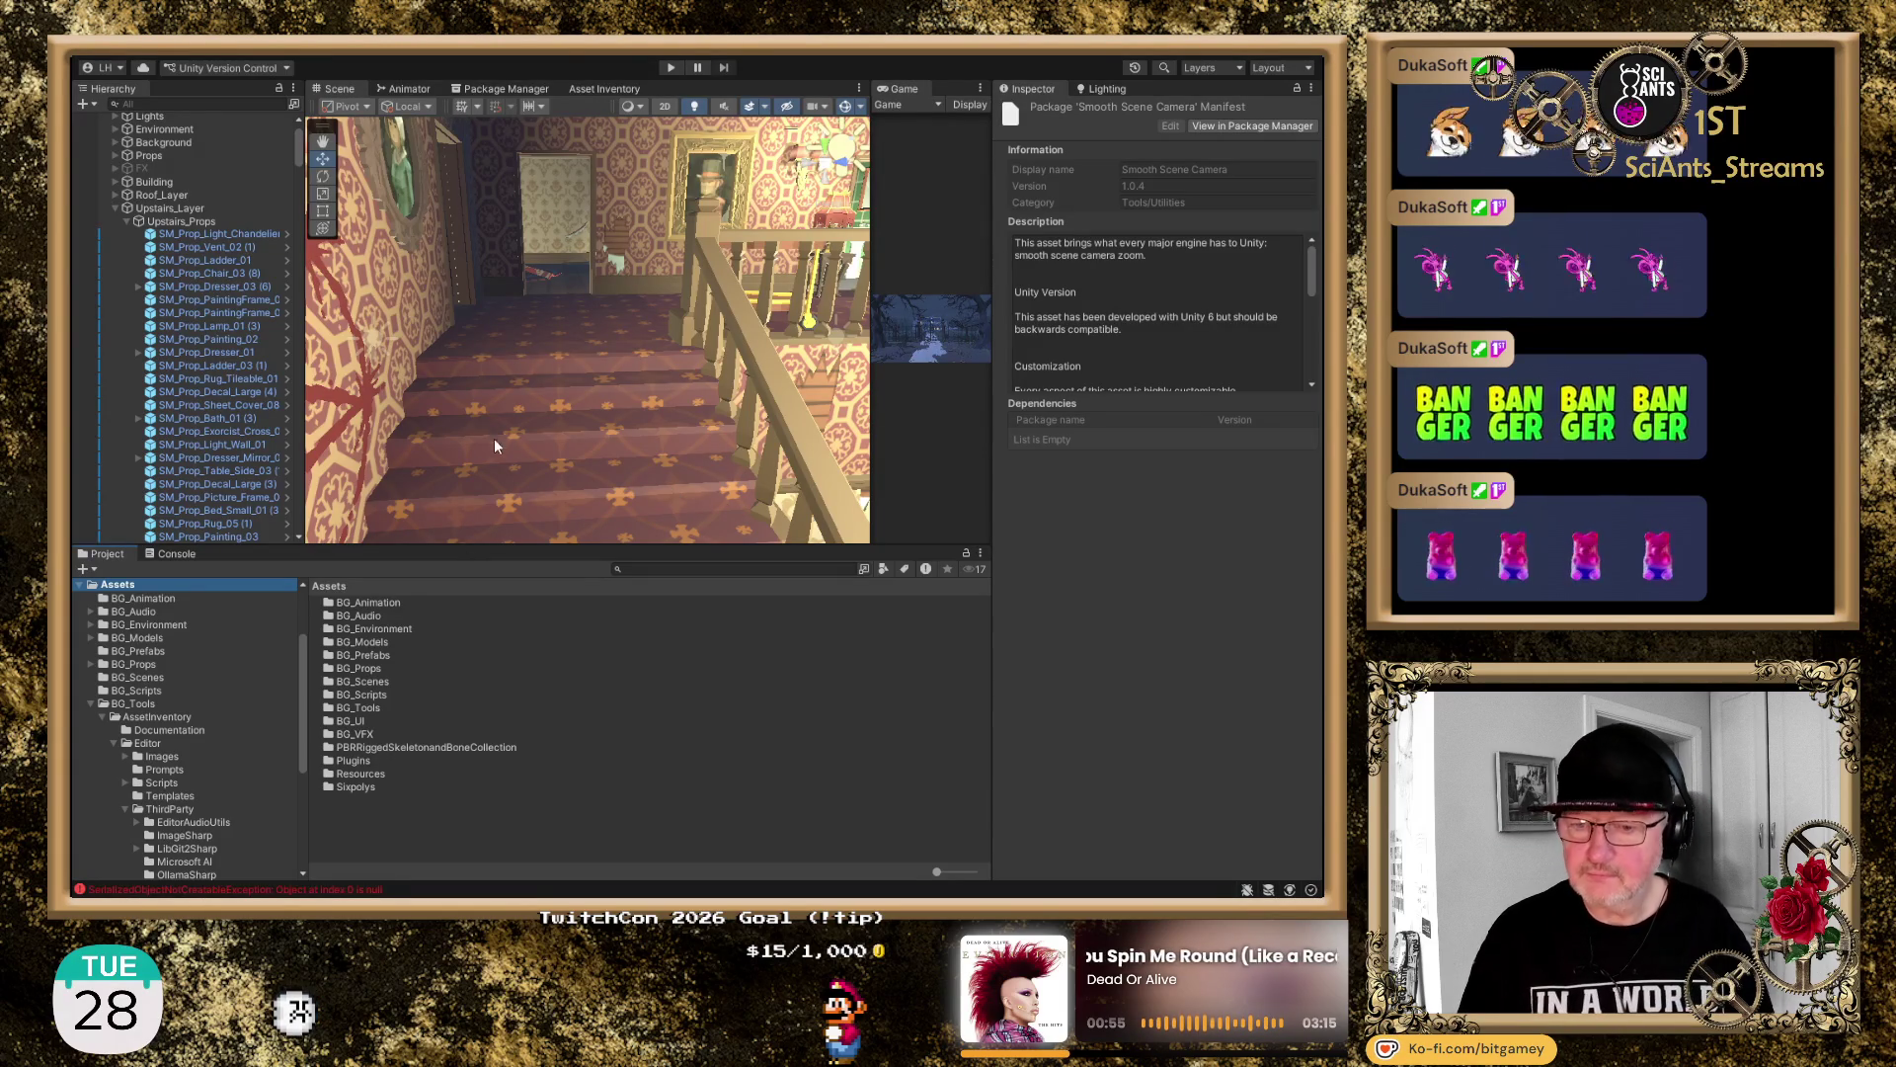
Clear the console errors, then look down over the foyer and select door SM_Bld_Door_01 (1)
{"action": "left_click", "coordinate": [178, 554]}
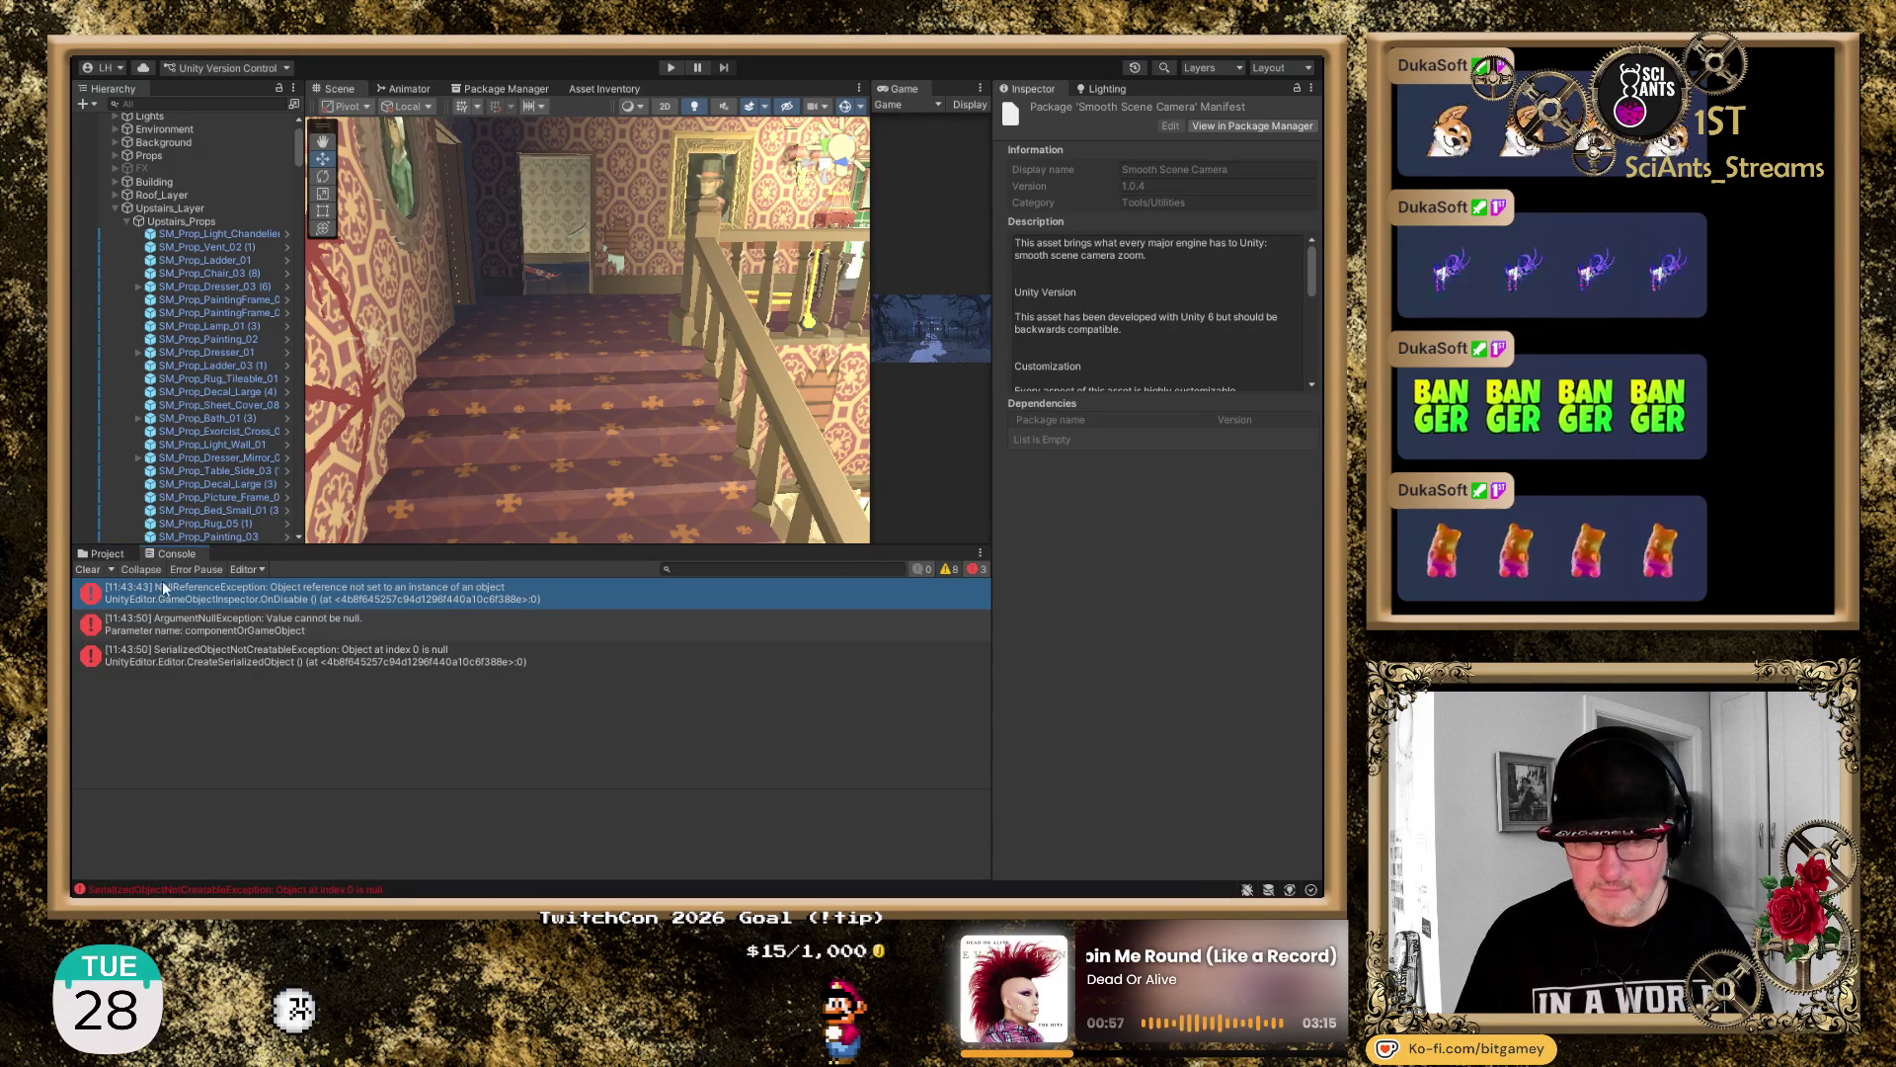
{"action": "left_click", "coordinate": [87, 570]}
{"action": "left_click", "coordinate": [106, 554]}
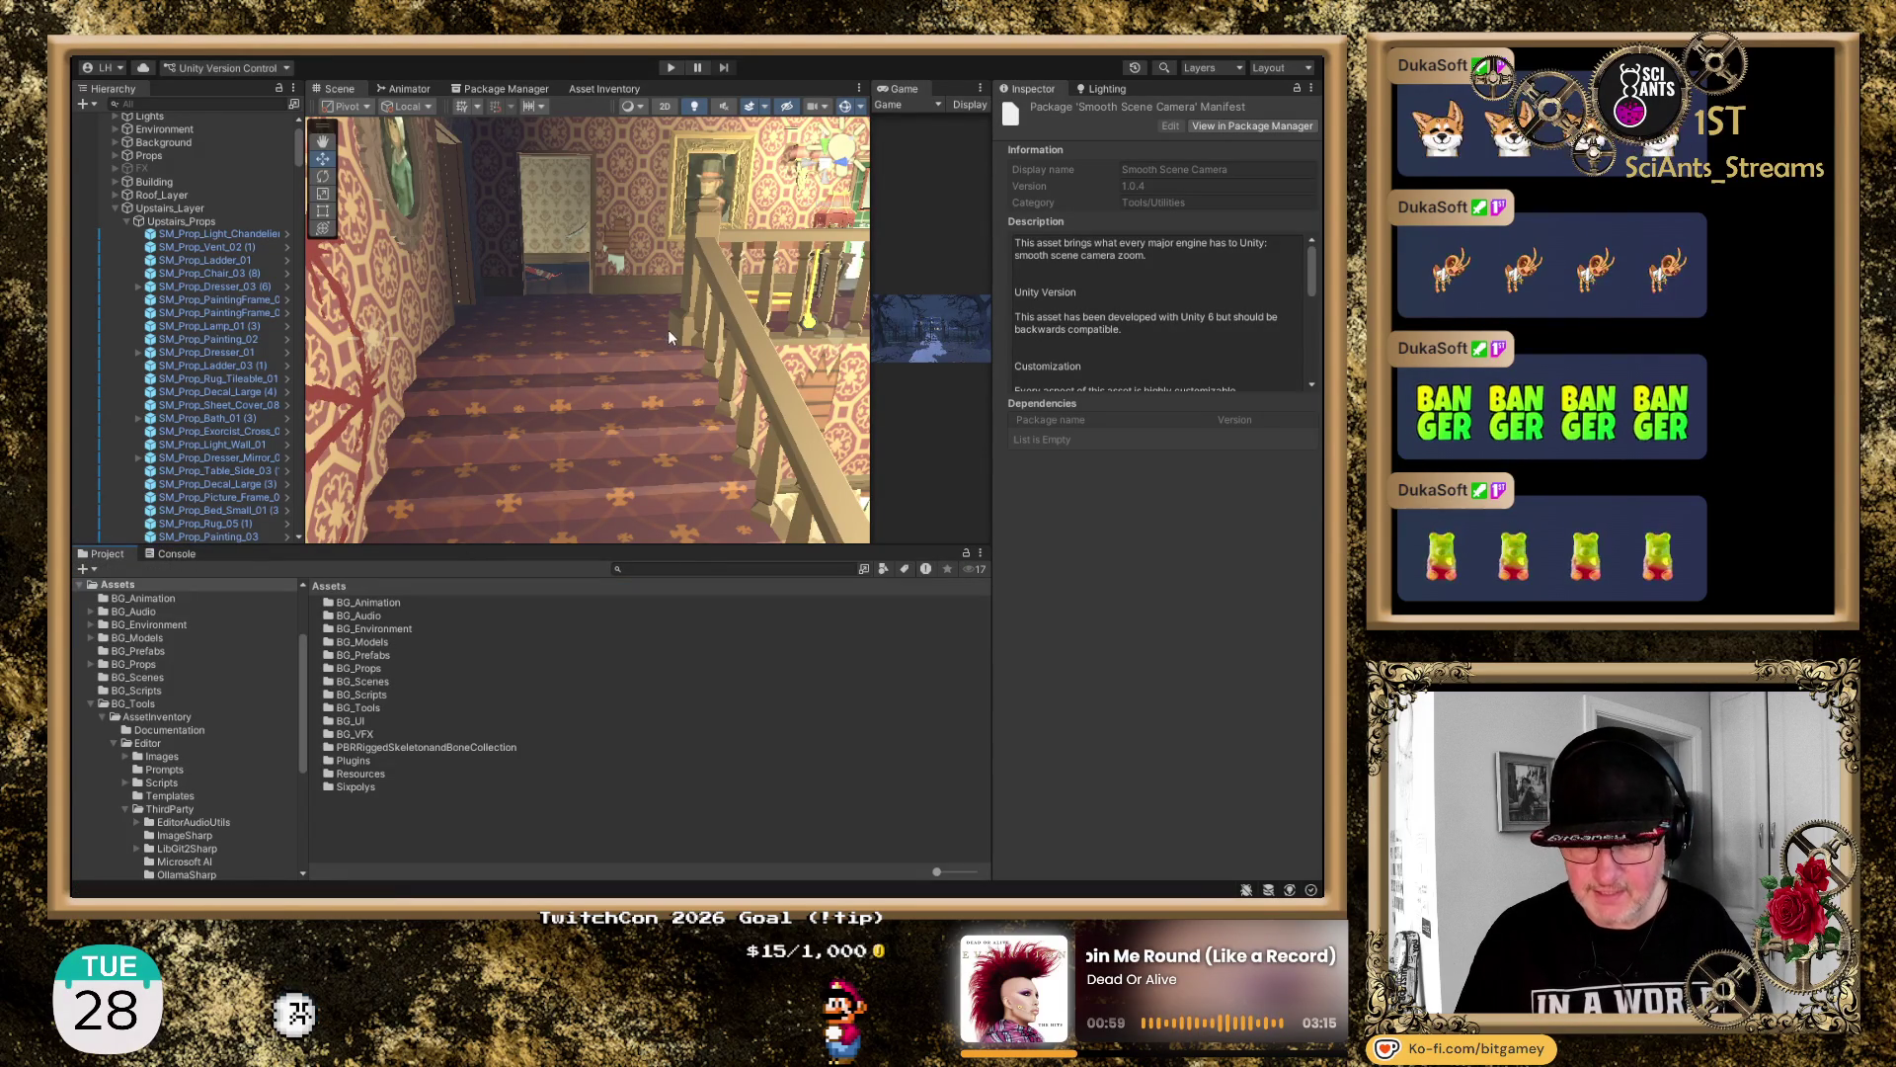
{"action": "left_click_drag", "start_coordinate": [460, 342], "coordinate": [753, 376]}
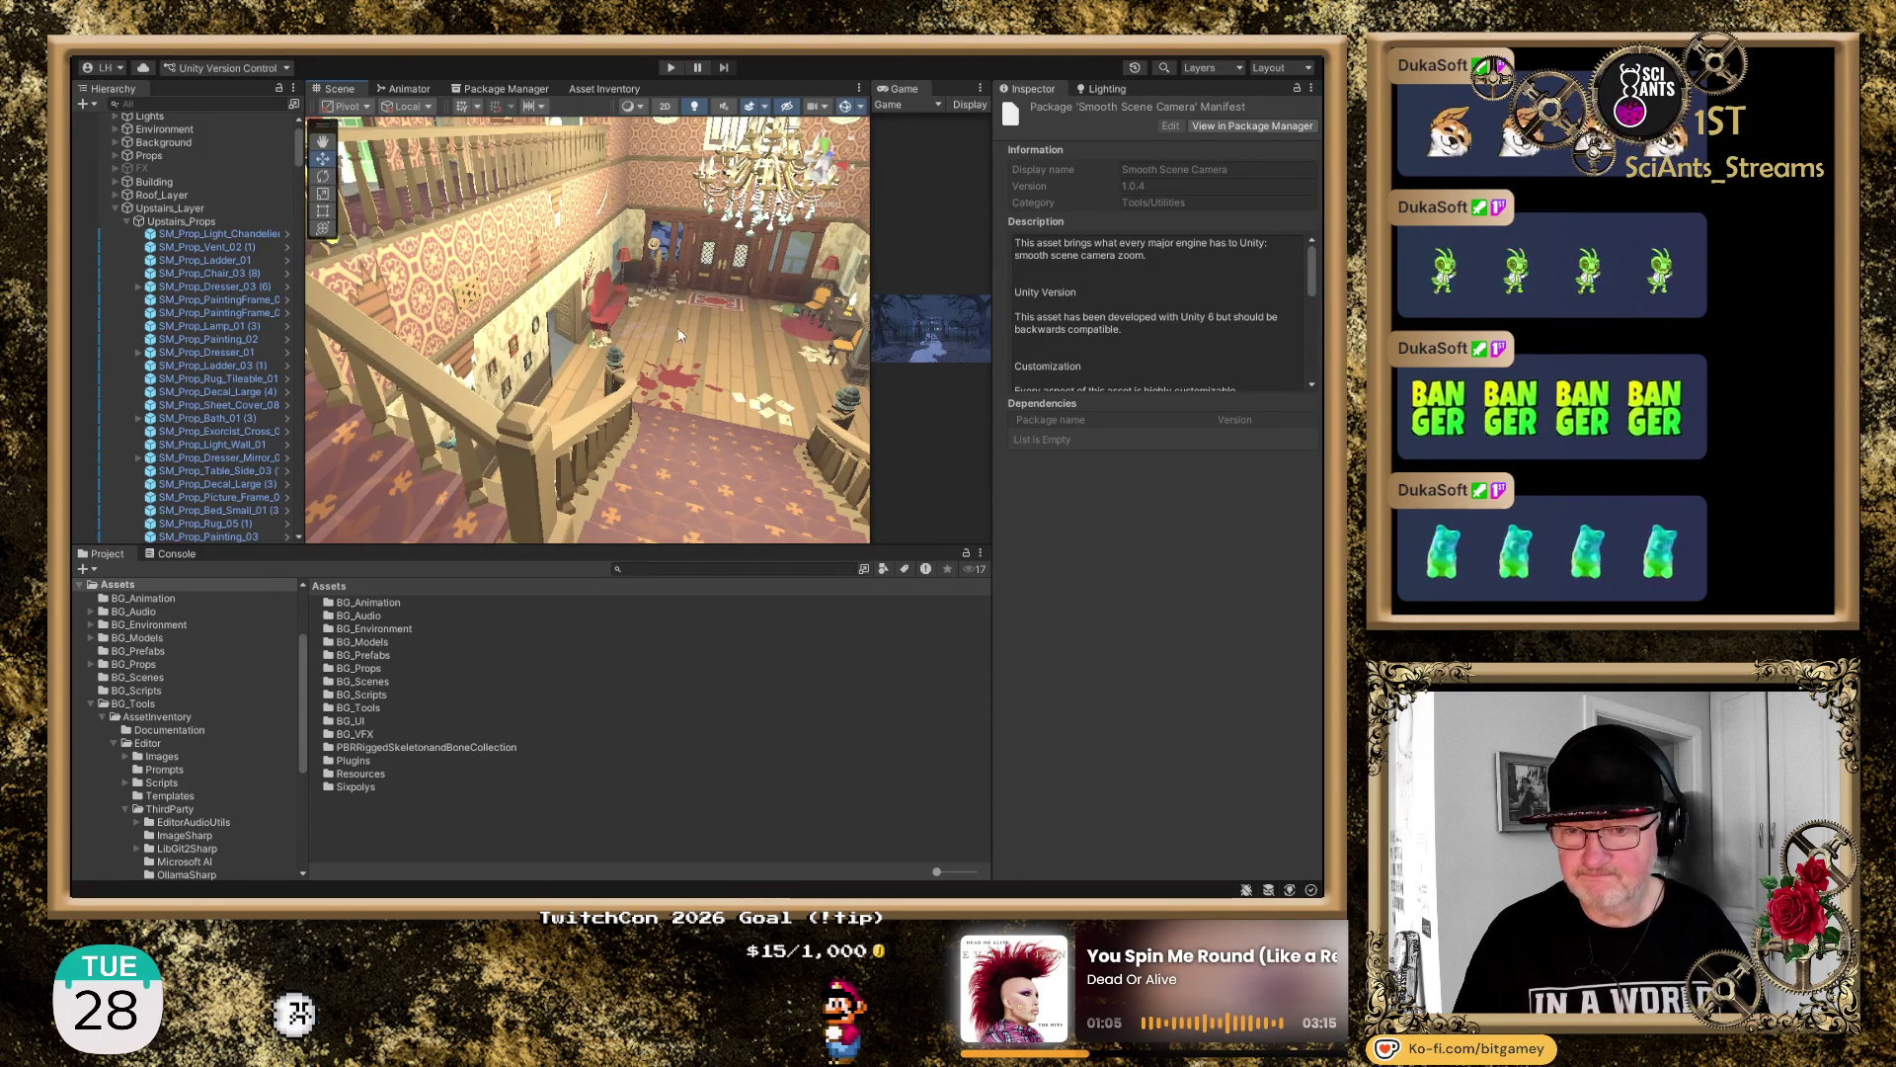
{"action": "left_click", "coordinate": [713, 274]}
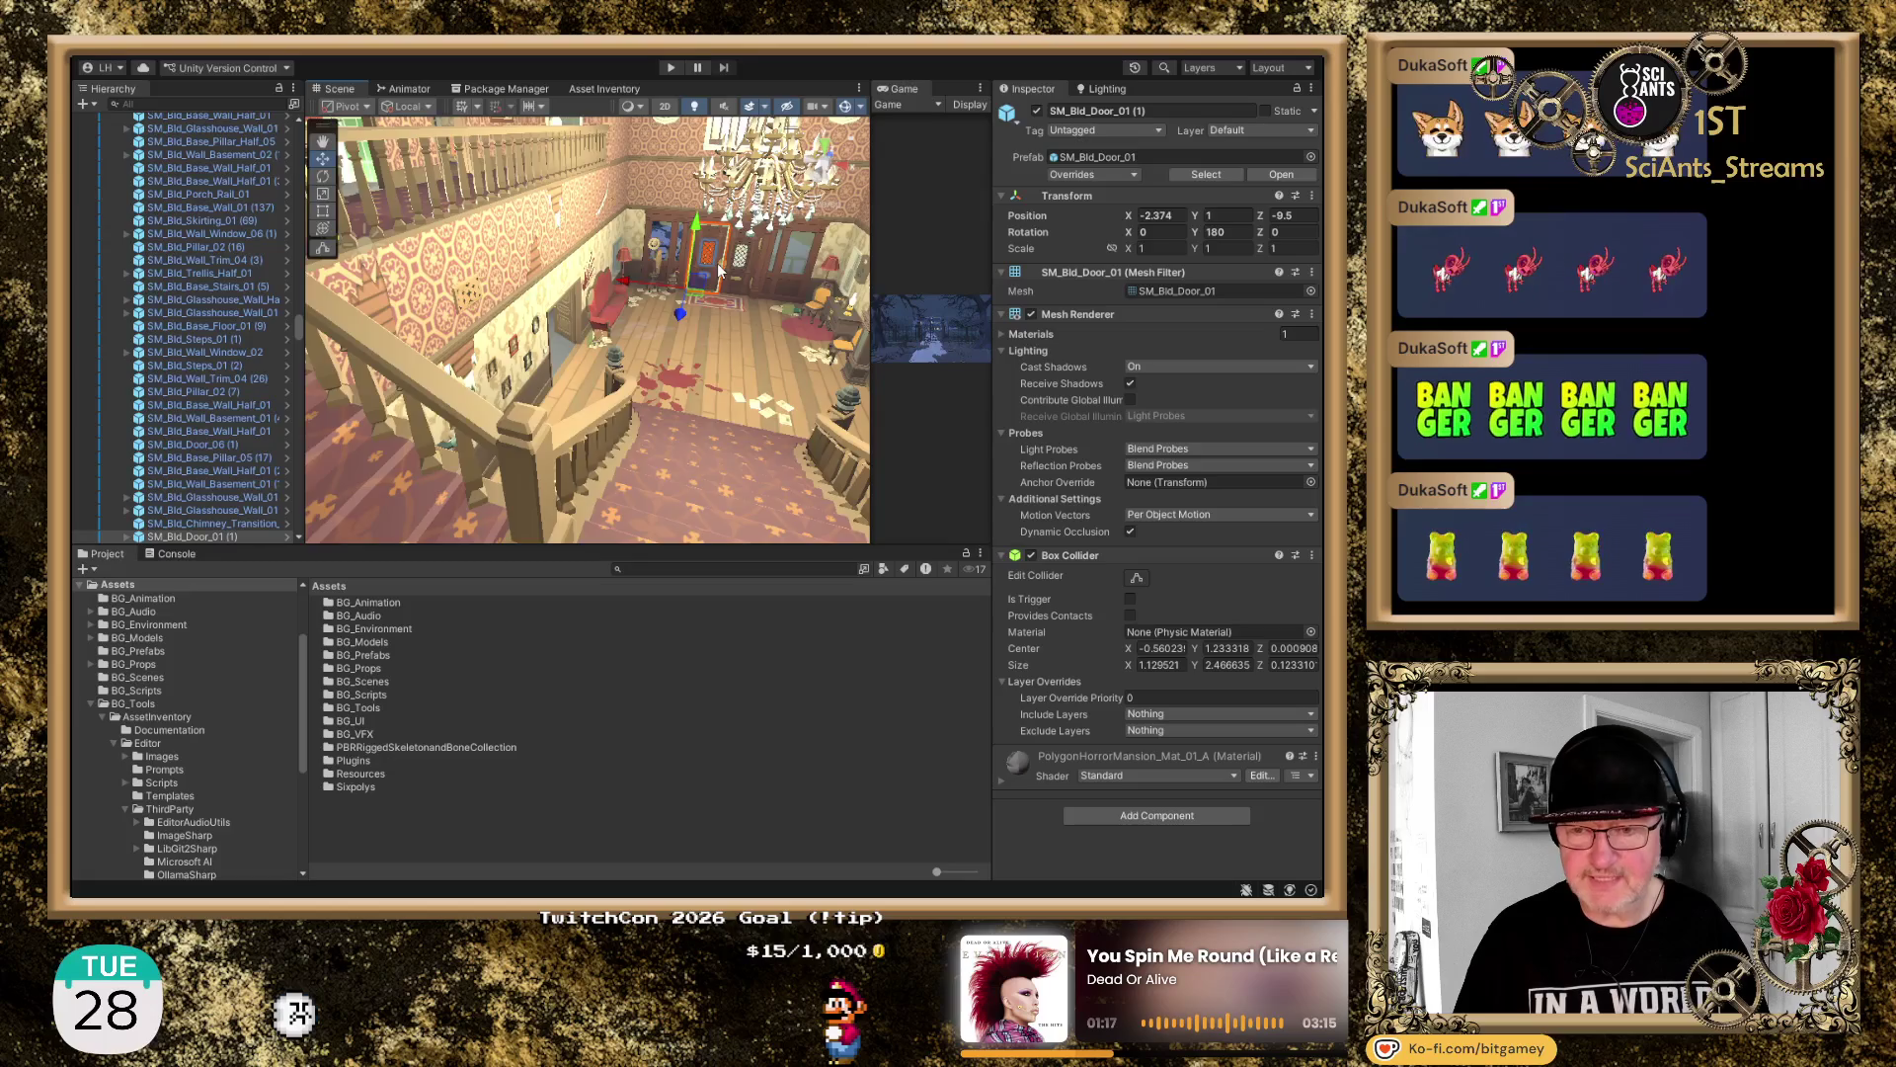
Frame the selected door and swing around the foyer to the grandfather clock
{"action": "key", "text": "f"}
{"action": "mouse_move", "coordinate": [717, 262]}
{"action": "left_mouse_down"}
{"action": "mouse_move", "coordinate": [344, 326]}
{"action": "mouse_move", "coordinate": [662, 337]}
{"action": "left_mouse_up"}
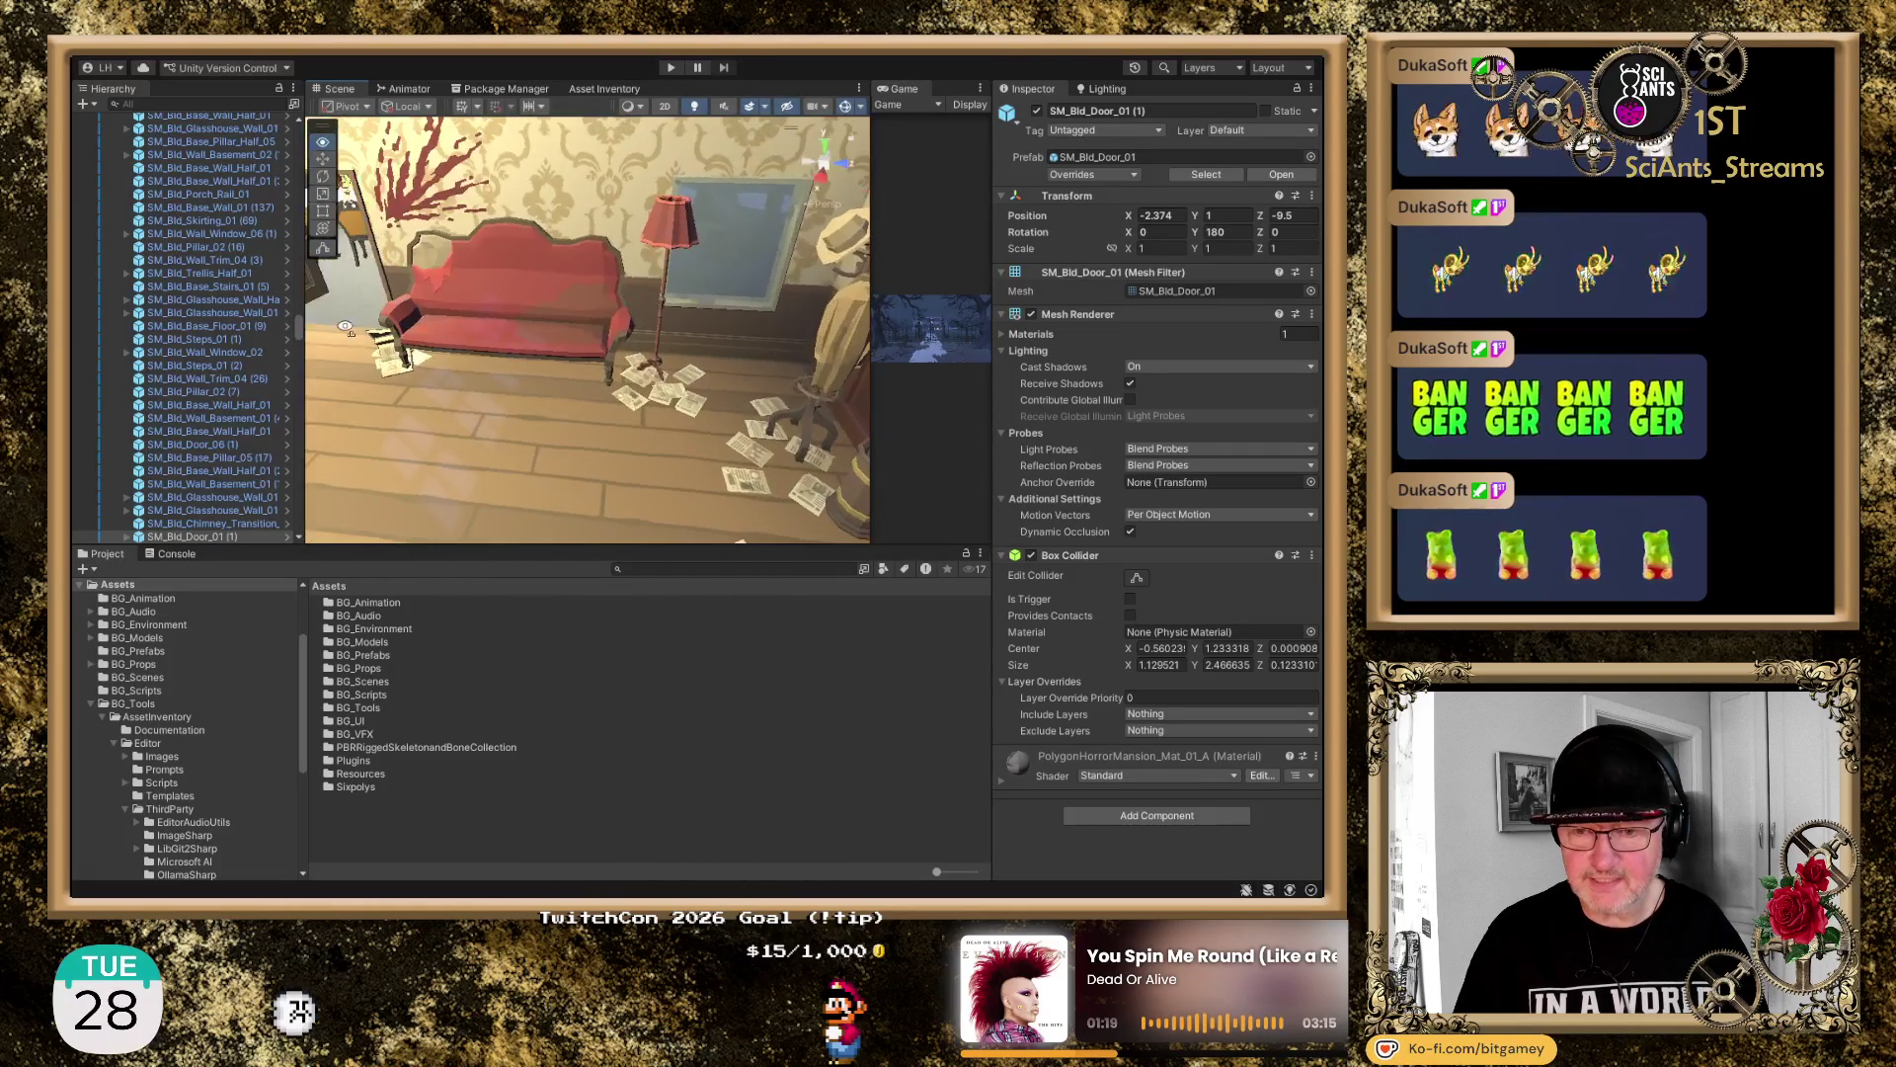
{"action": "scroll", "coordinate": [662, 338], "scroll_direction": "up", "scroll_amount": 3}
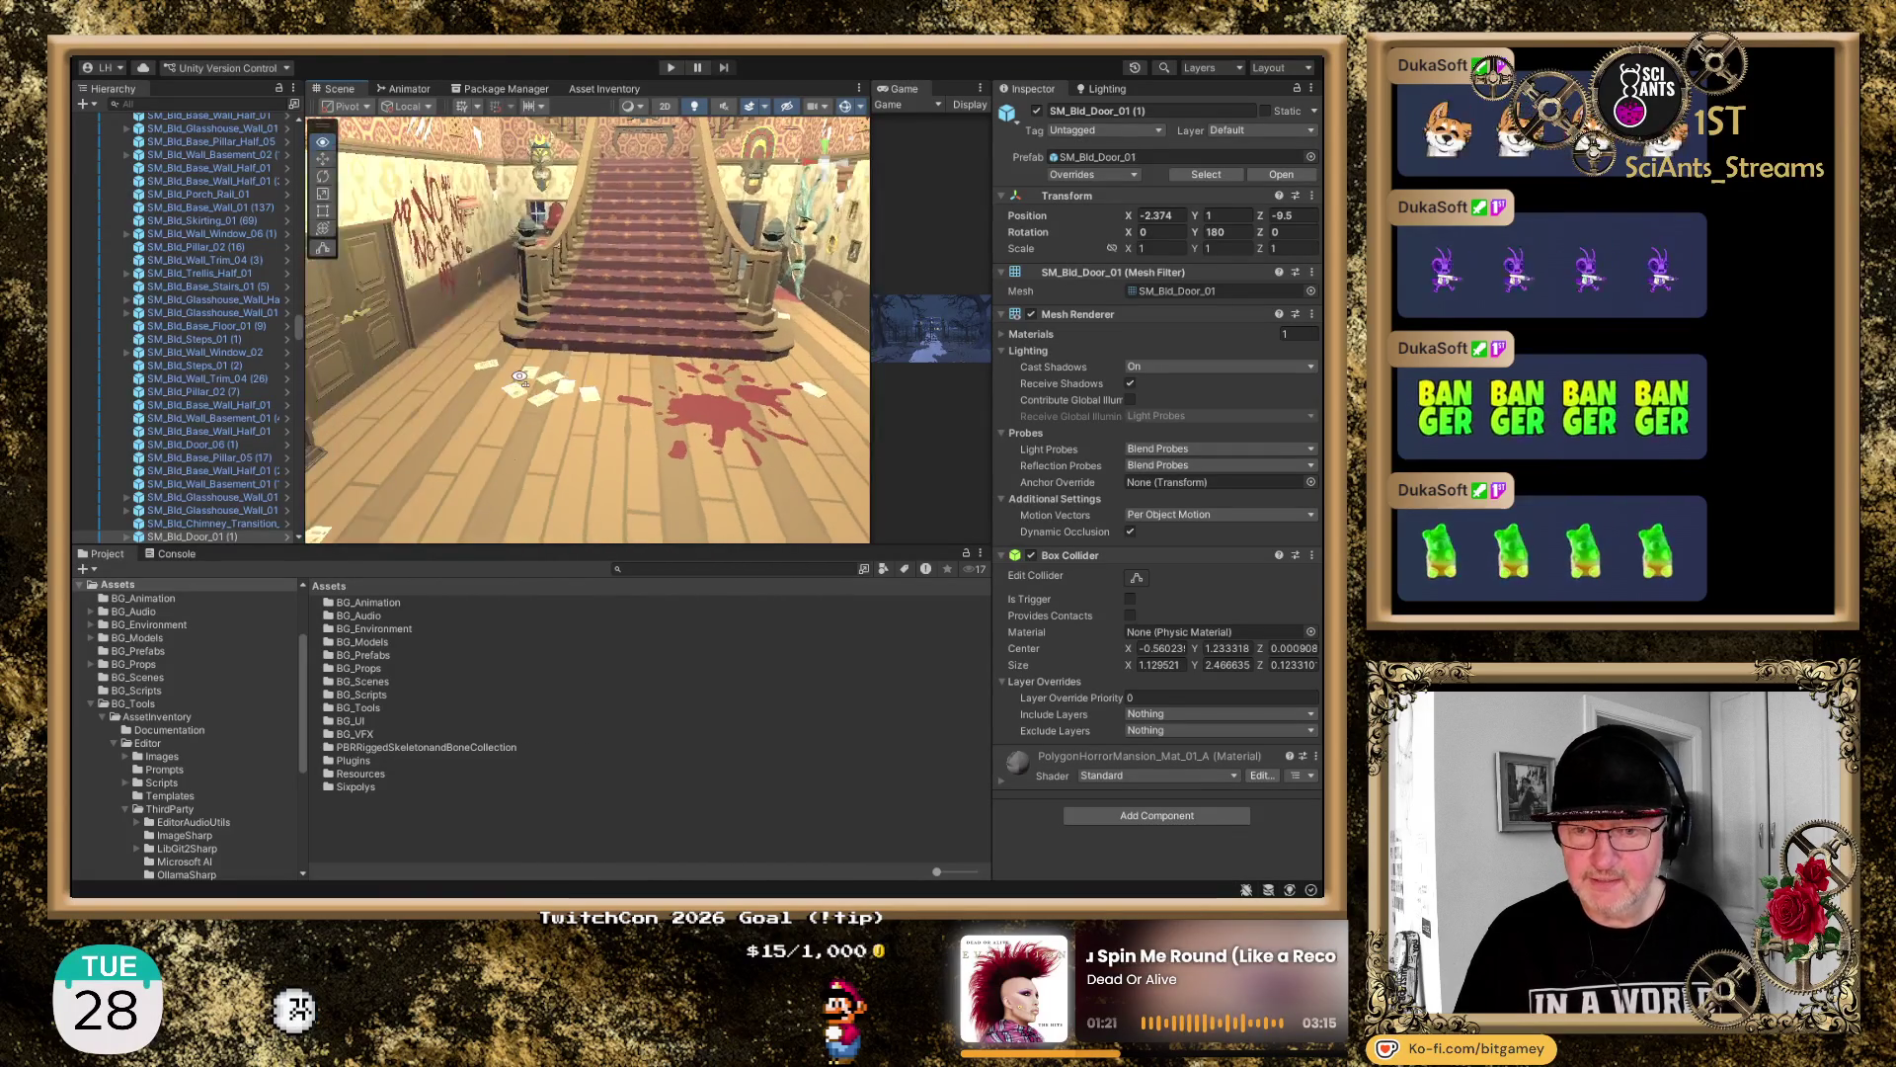
{"action": "scroll", "coordinate": [661, 336], "scroll_direction": "down", "scroll_amount": 5}
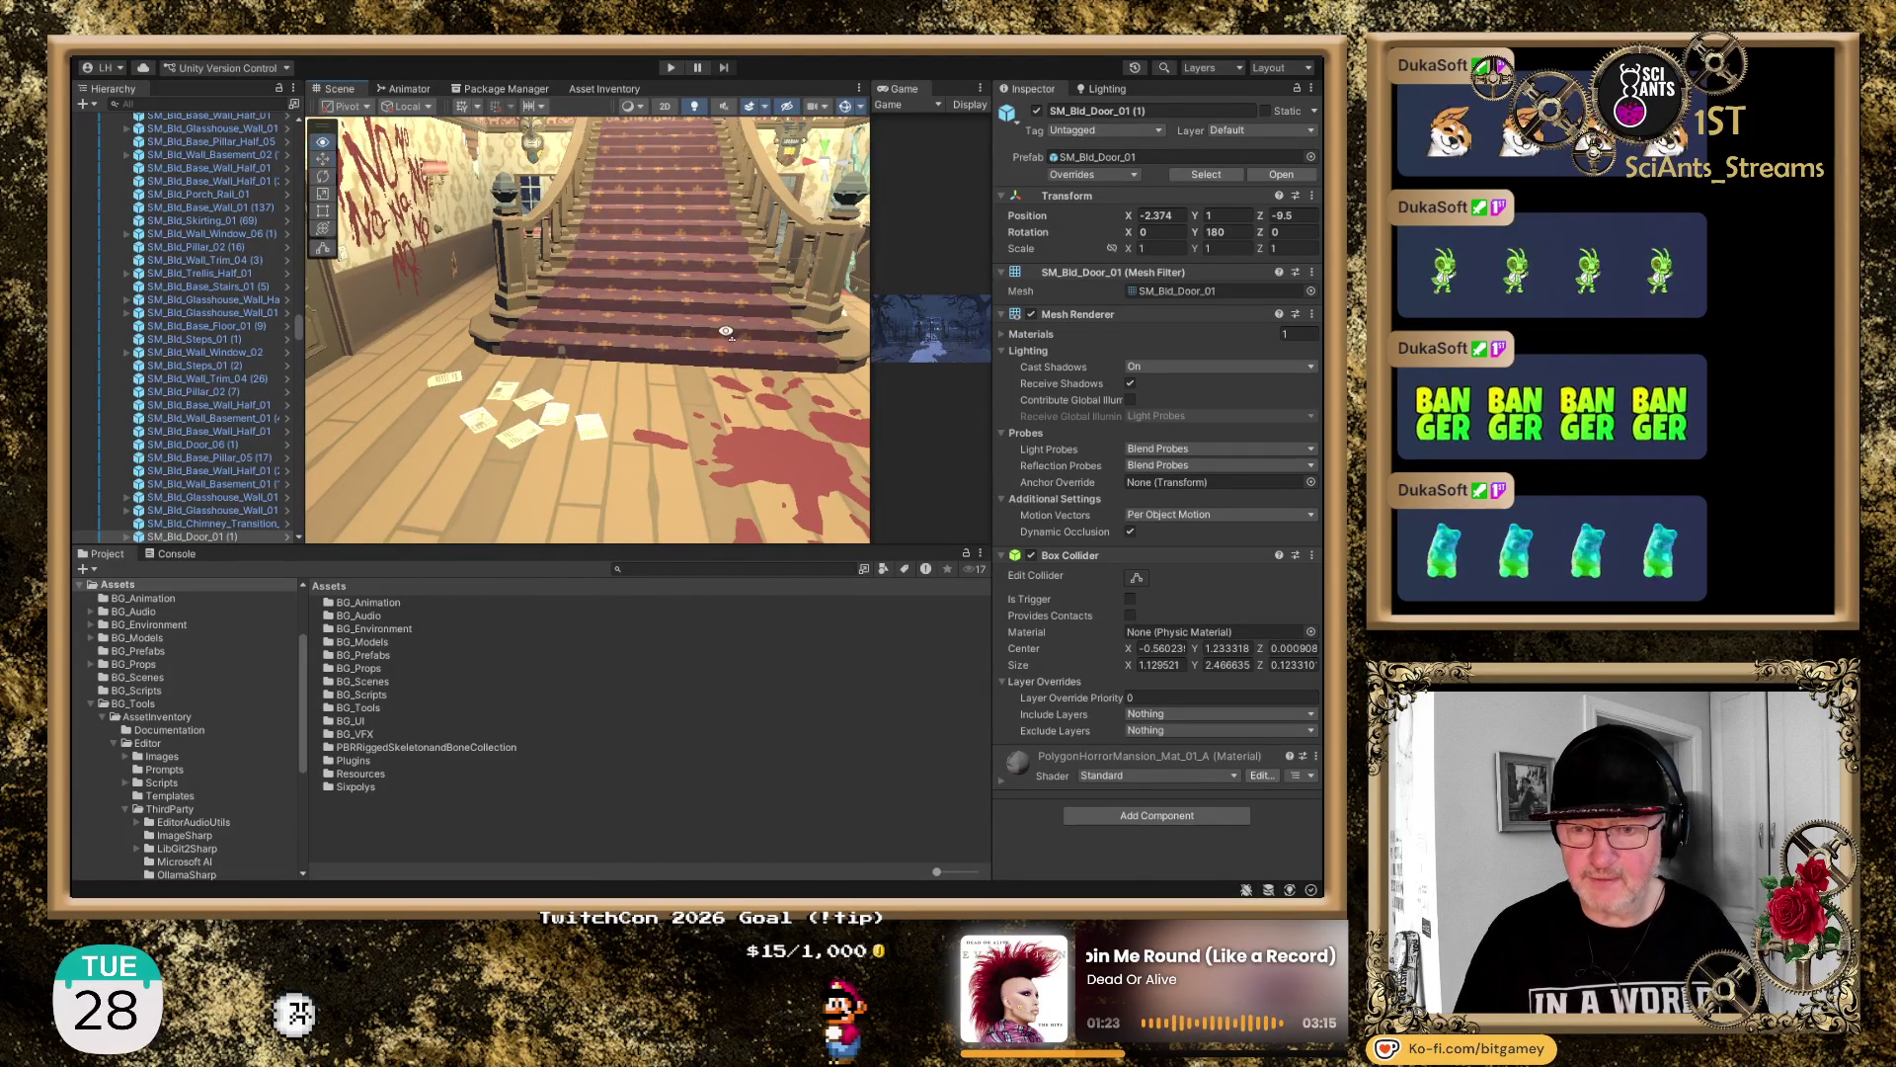
{"action": "mouse_move", "coordinate": [745, 249]}
{"action": "left_mouse_down"}
{"action": "mouse_move", "coordinate": [778, 361]}
{"action": "mouse_move", "coordinate": [454, 353]}
{"action": "mouse_move", "coordinate": [670, 370]}
{"action": "left_mouse_up"}
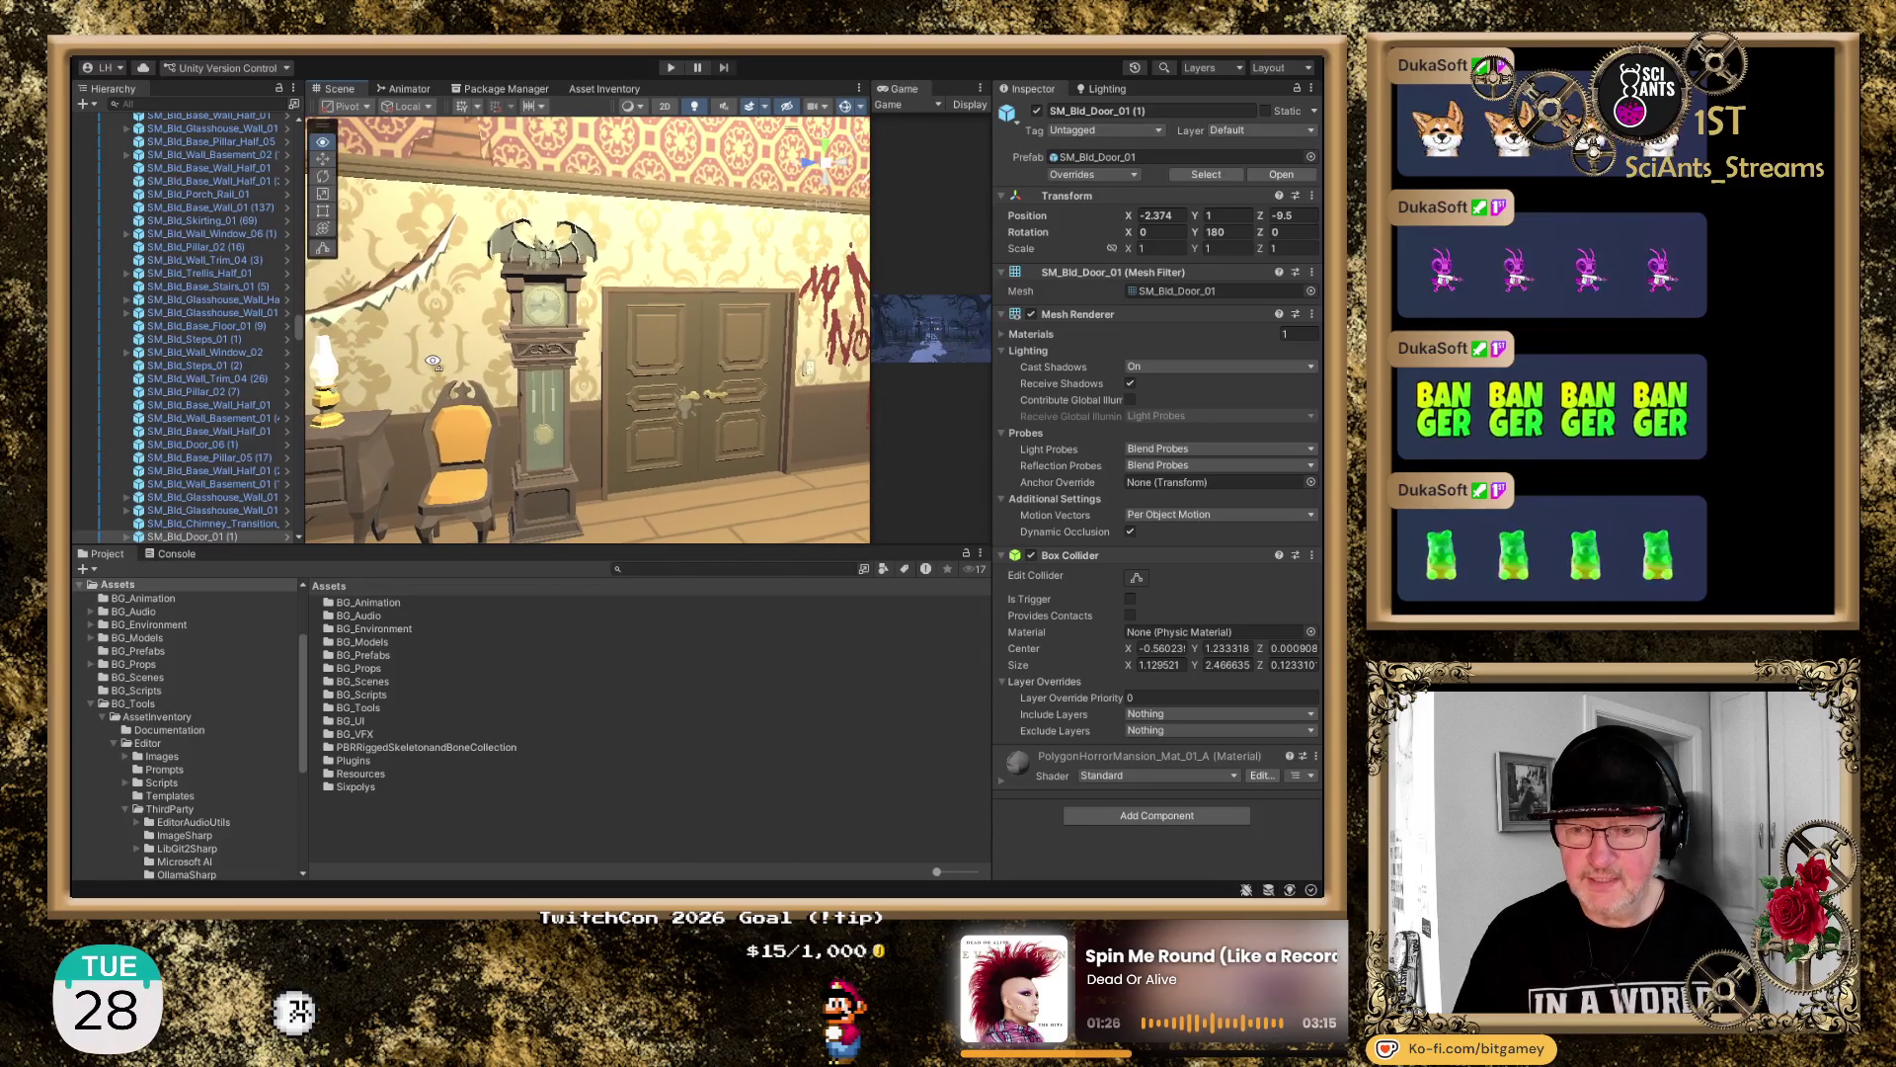
Hide and restore door SM_Bld_Door_03 (2), then select the SM_Bld_Base_Wall_Door_01 wall piece
{"action": "left_click", "coordinate": [669, 371]}
{"action": "left_click", "coordinate": [670, 369]}
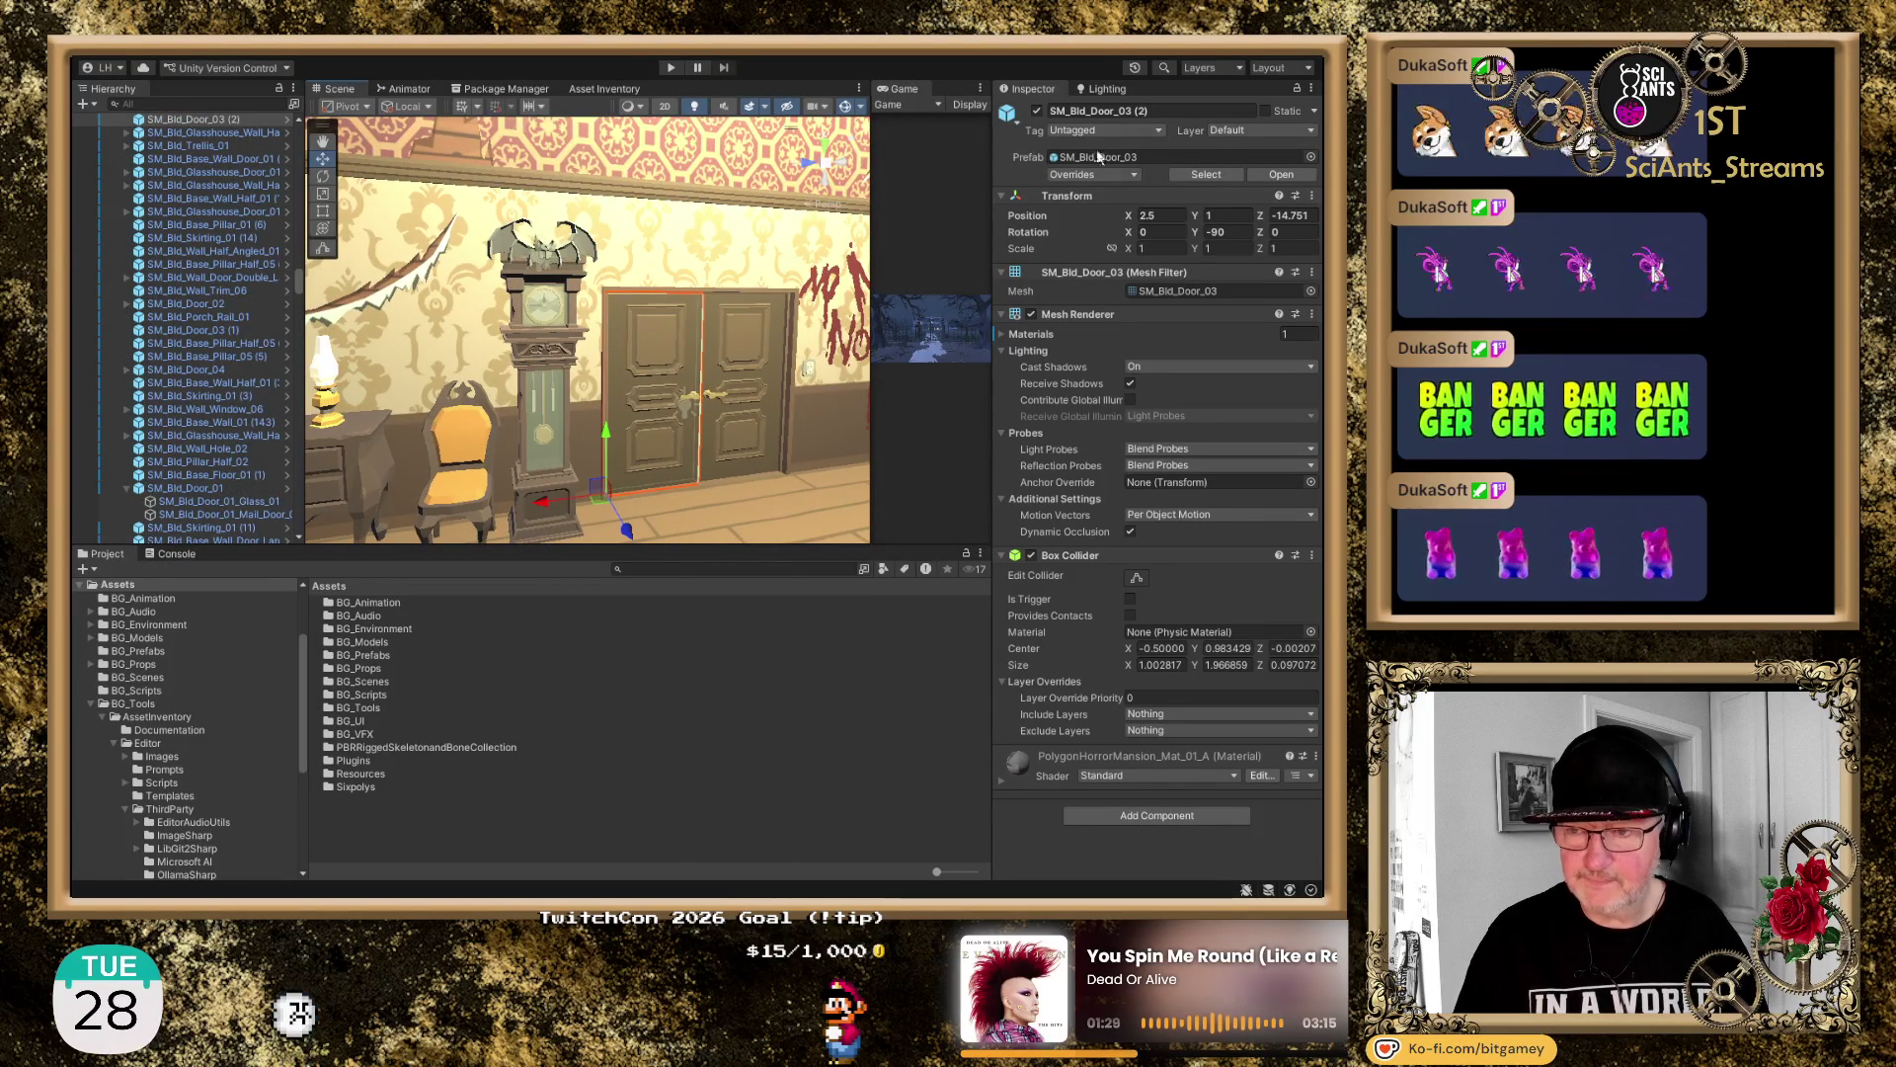
{"action": "left_click", "coordinate": [1036, 112]}
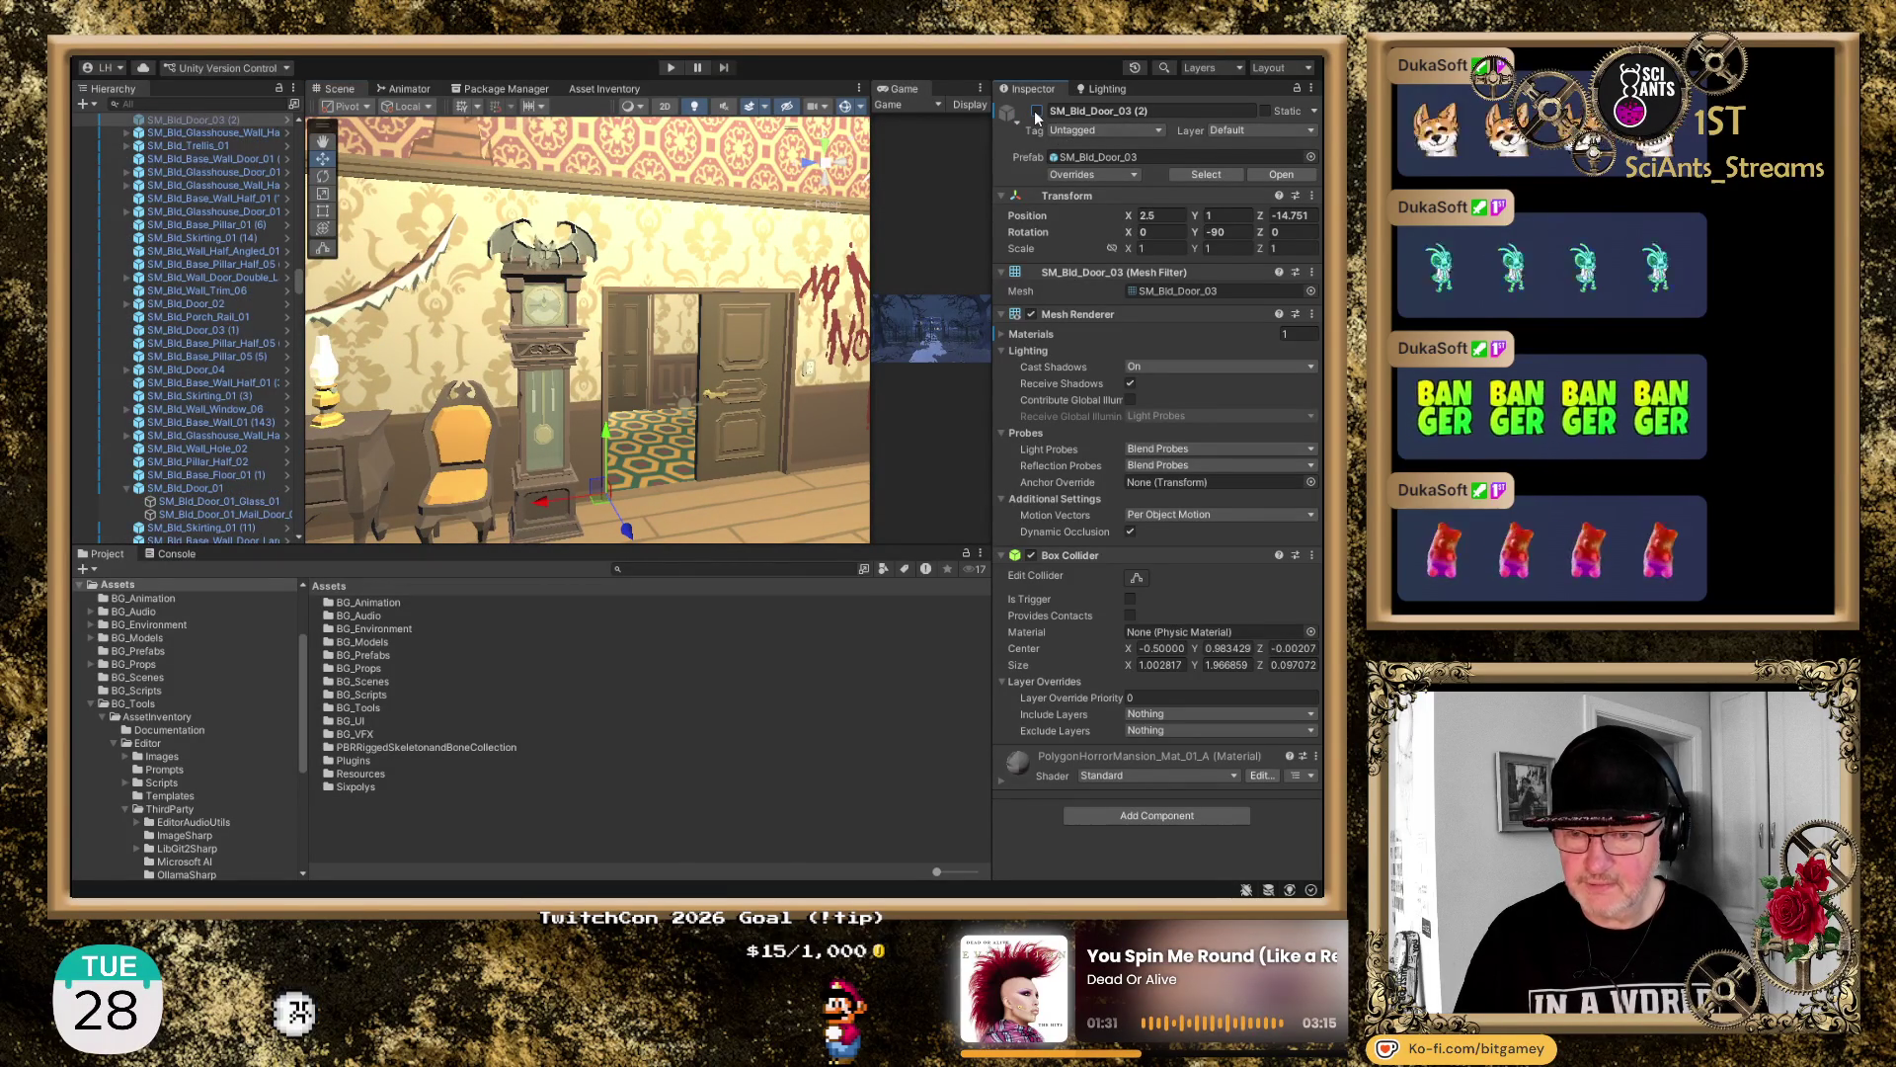
{"action": "left_click", "coordinate": [1036, 111]}
{"action": "mouse_move", "coordinate": [781, 371]}
{"action": "left_mouse_down"}
{"action": "mouse_move", "coordinate": [928, 419]}
{"action": "mouse_move", "coordinate": [1164, 452]}
{"action": "mouse_move", "coordinate": [809, 375]}
{"action": "mouse_move", "coordinate": [733, 335]}
{"action": "left_mouse_up"}
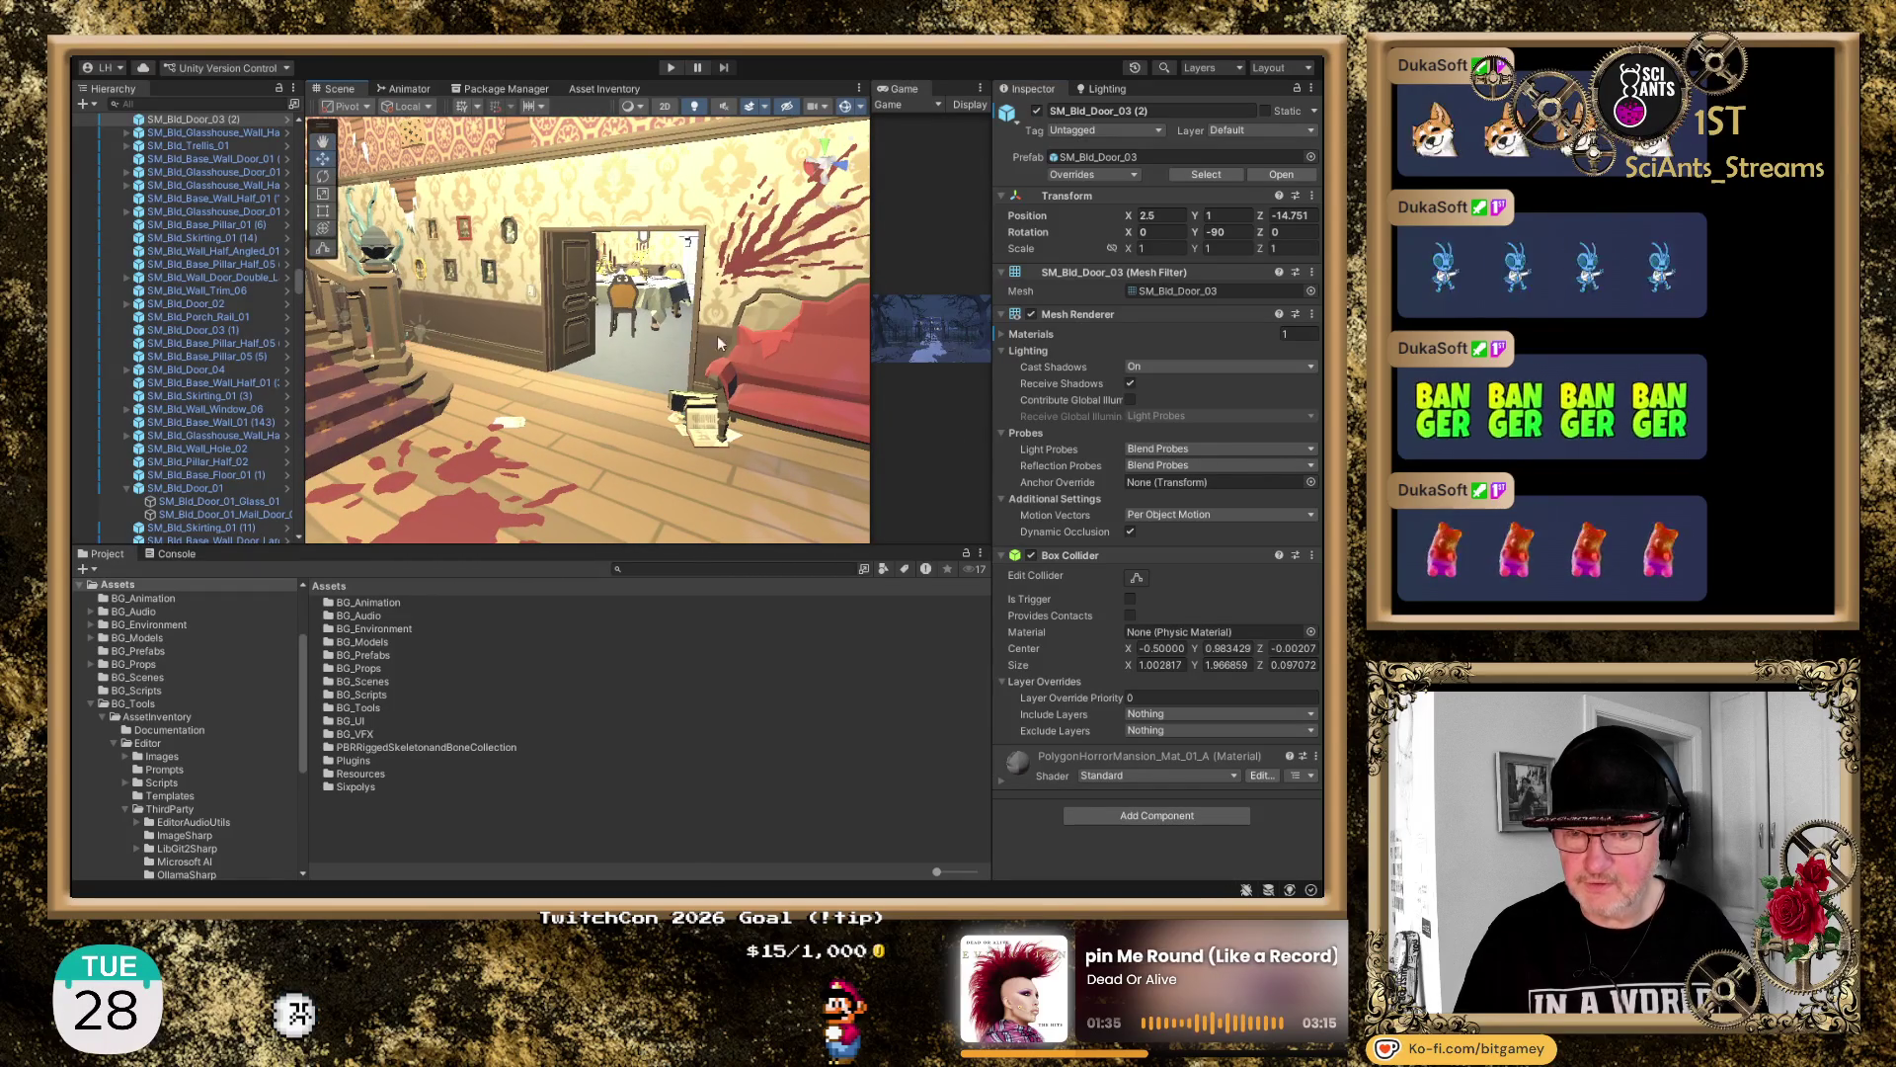
{"action": "mouse_move", "coordinate": [590, 296]}
{"action": "left_mouse_down"}
{"action": "mouse_move", "coordinate": [553, 282]}
{"action": "mouse_move", "coordinate": [338, 418]}
{"action": "mouse_move", "coordinate": [73, 424]}
{"action": "mouse_move", "coordinate": [512, 303]}
{"action": "left_mouse_up"}
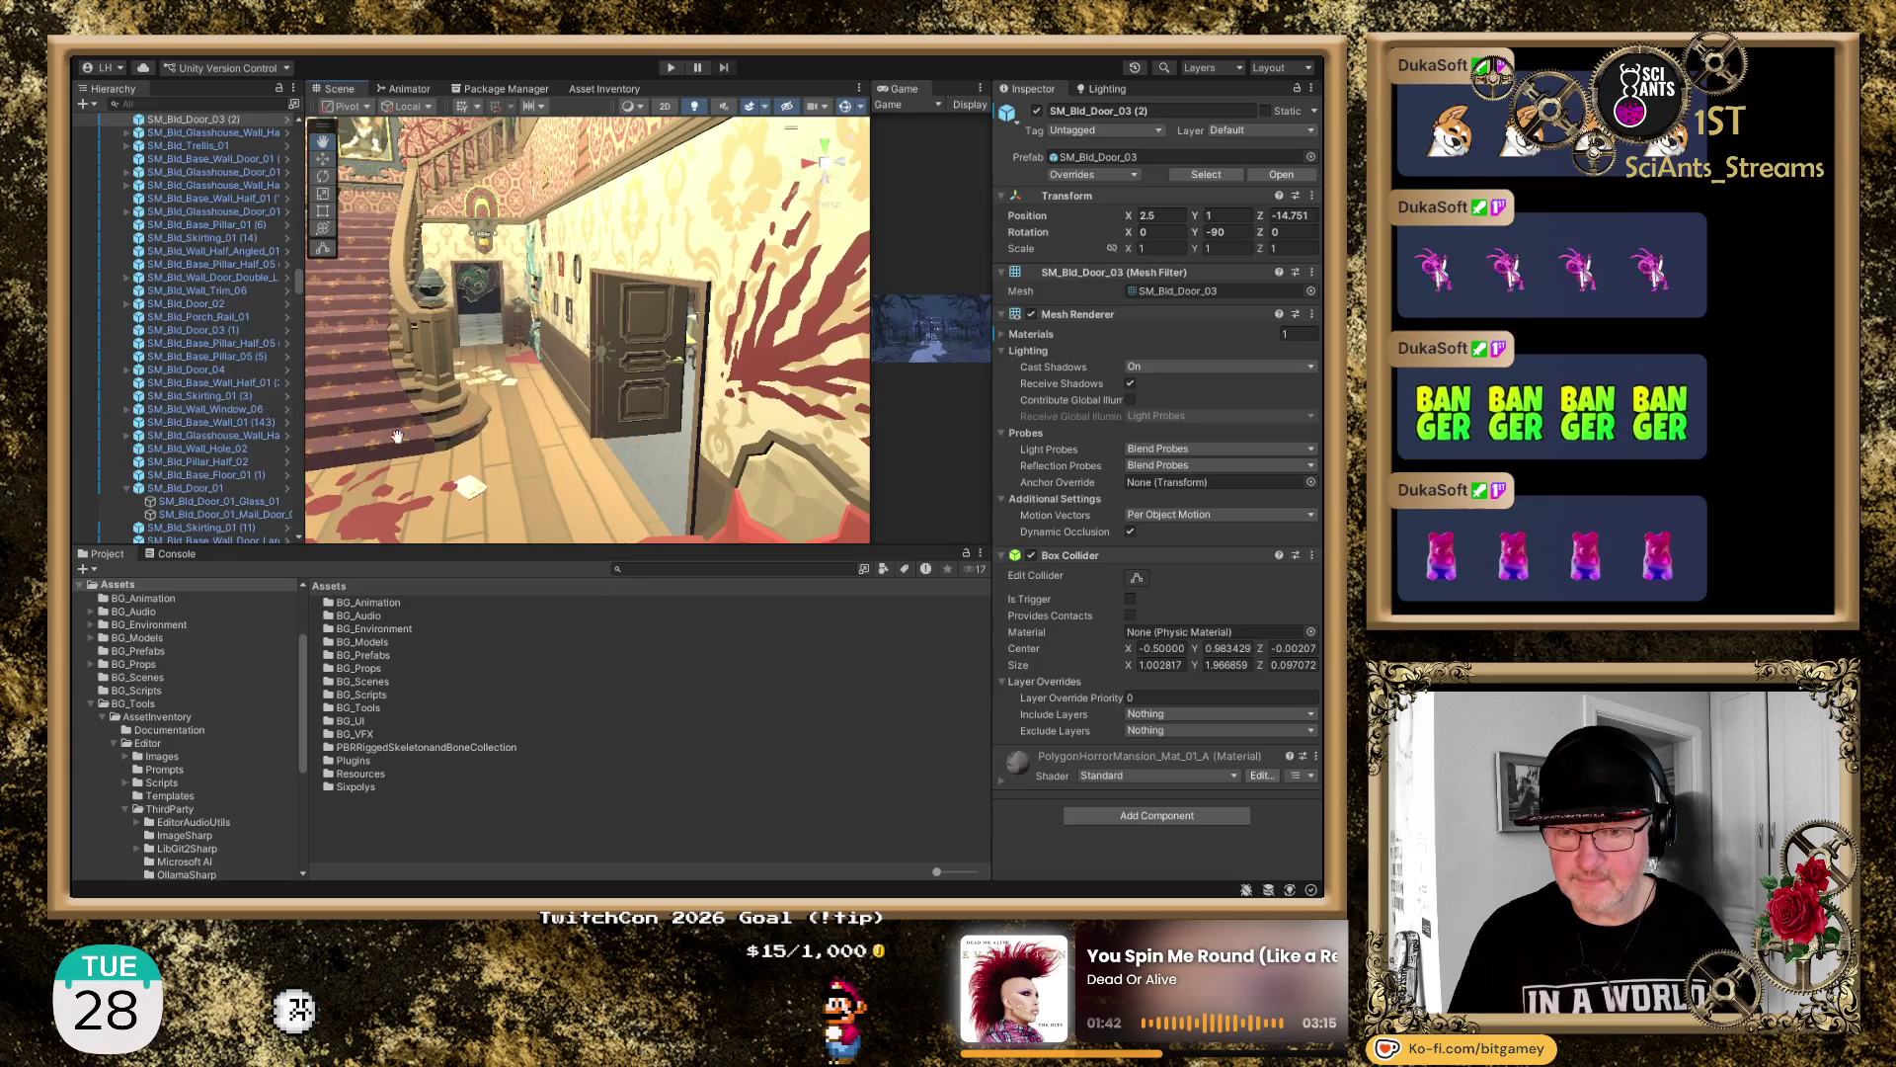
{"action": "left_click", "coordinate": [501, 294]}
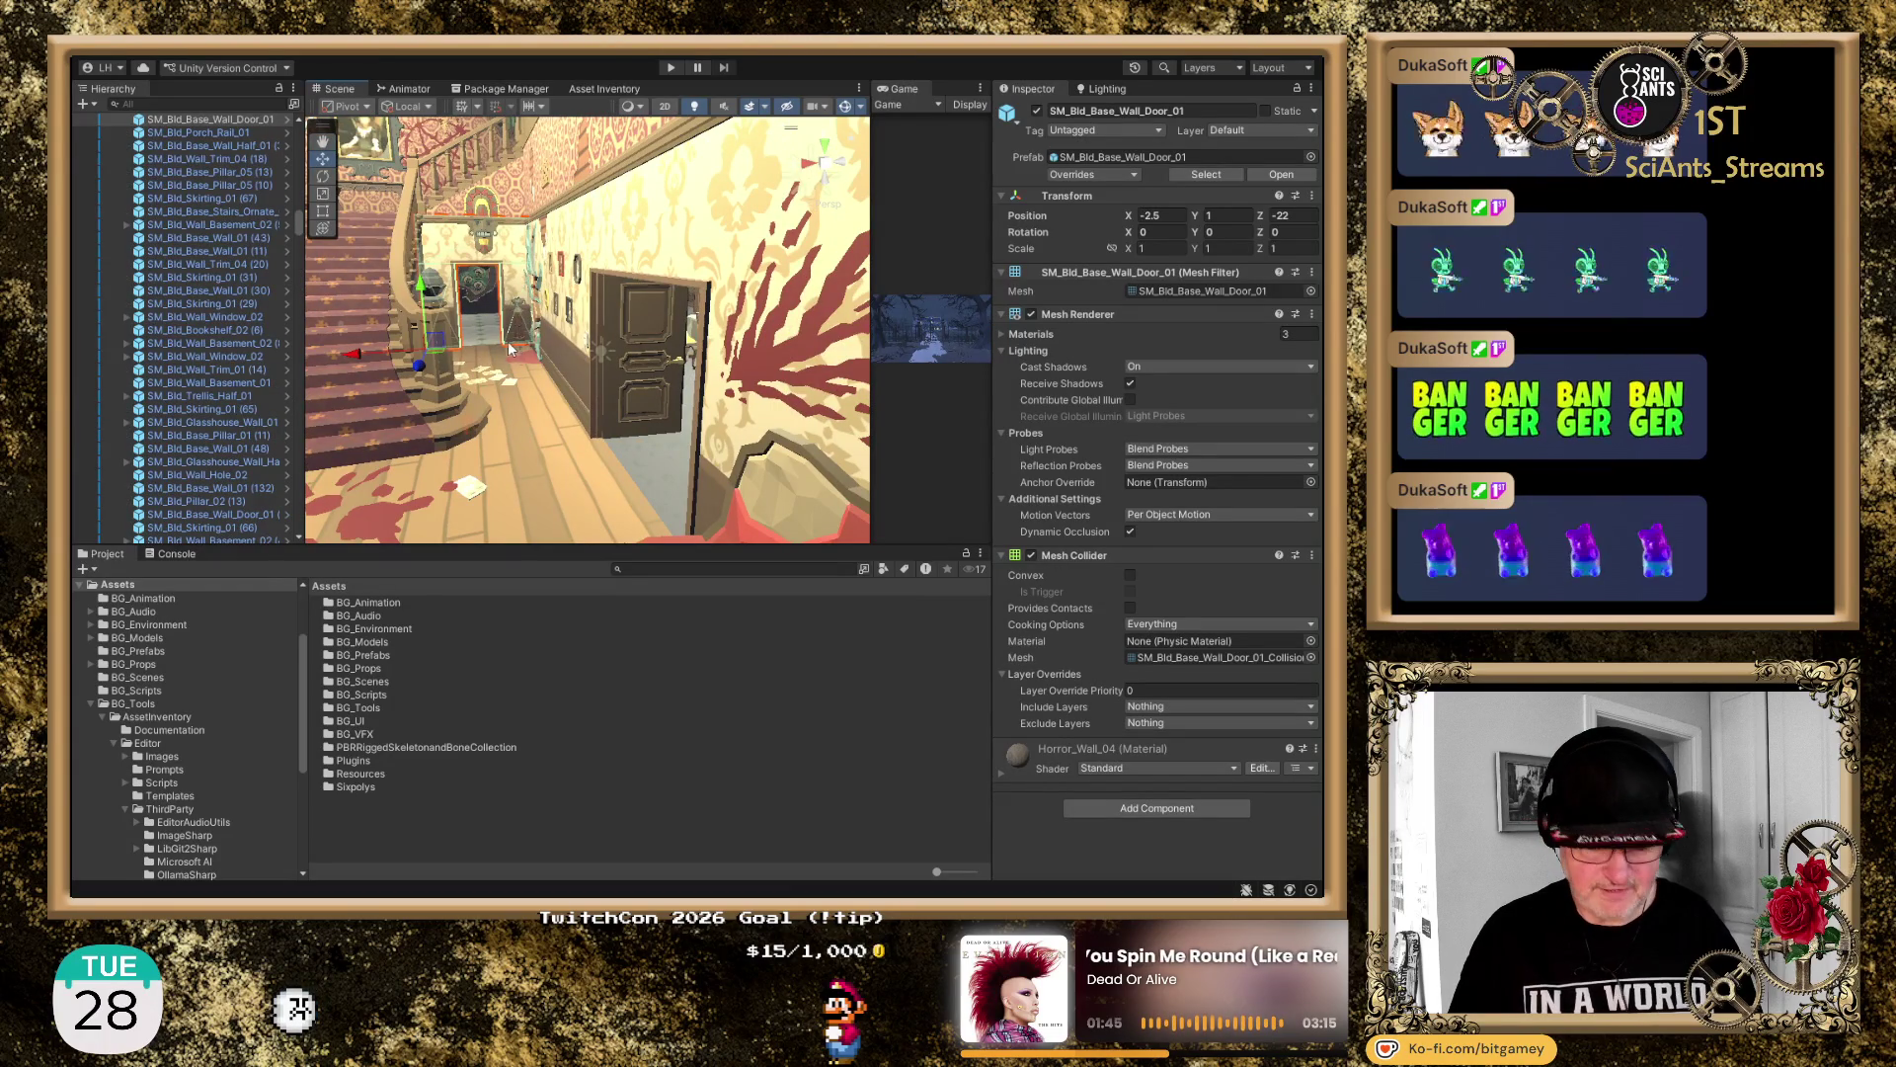
Frame the wall door and the monster wall hole, then view the kitchen wide
{"action": "key", "text": "f"}
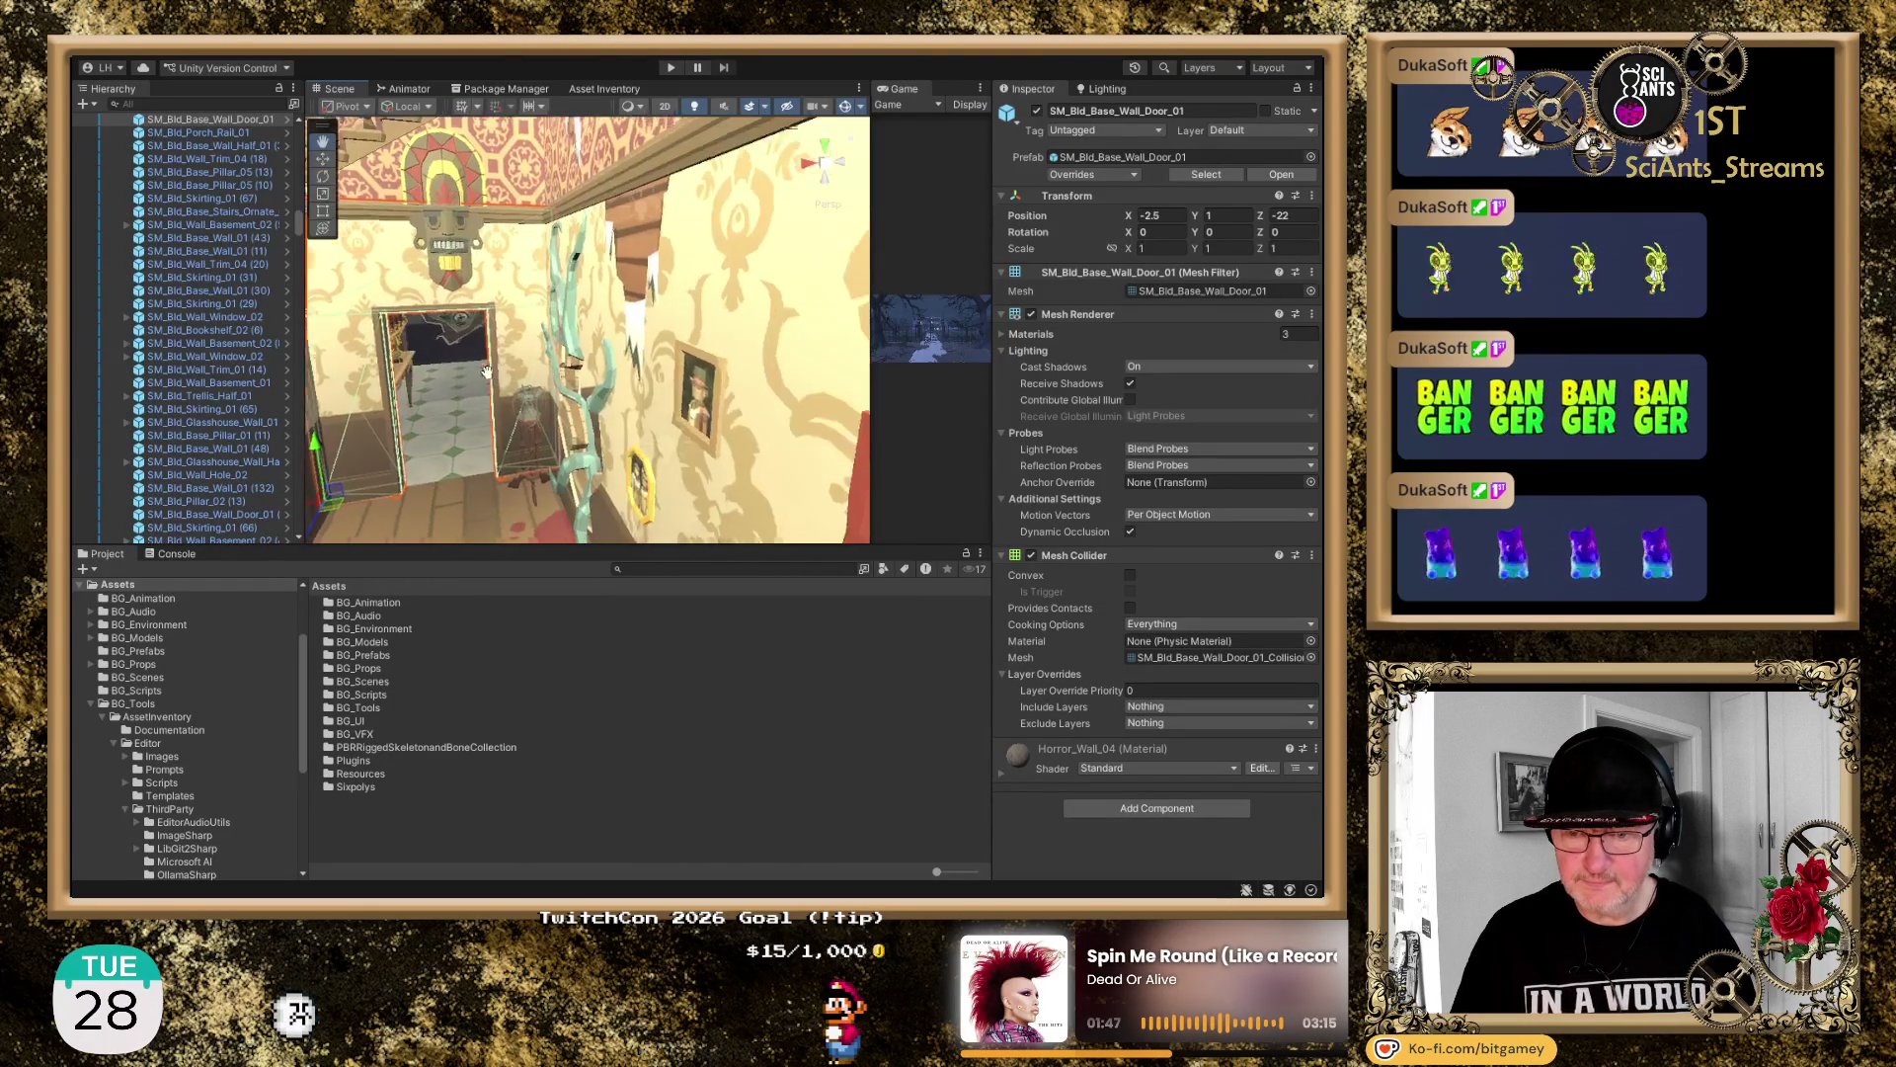
{"action": "left_click_drag", "start_coordinate": [492, 371], "coordinate": [458, 288]}
{"action": "left_click", "coordinate": [457, 288]}
{"action": "key", "text": "f"}
{"action": "left_click_drag", "start_coordinate": [668, 391], "coordinate": [582, 316]}
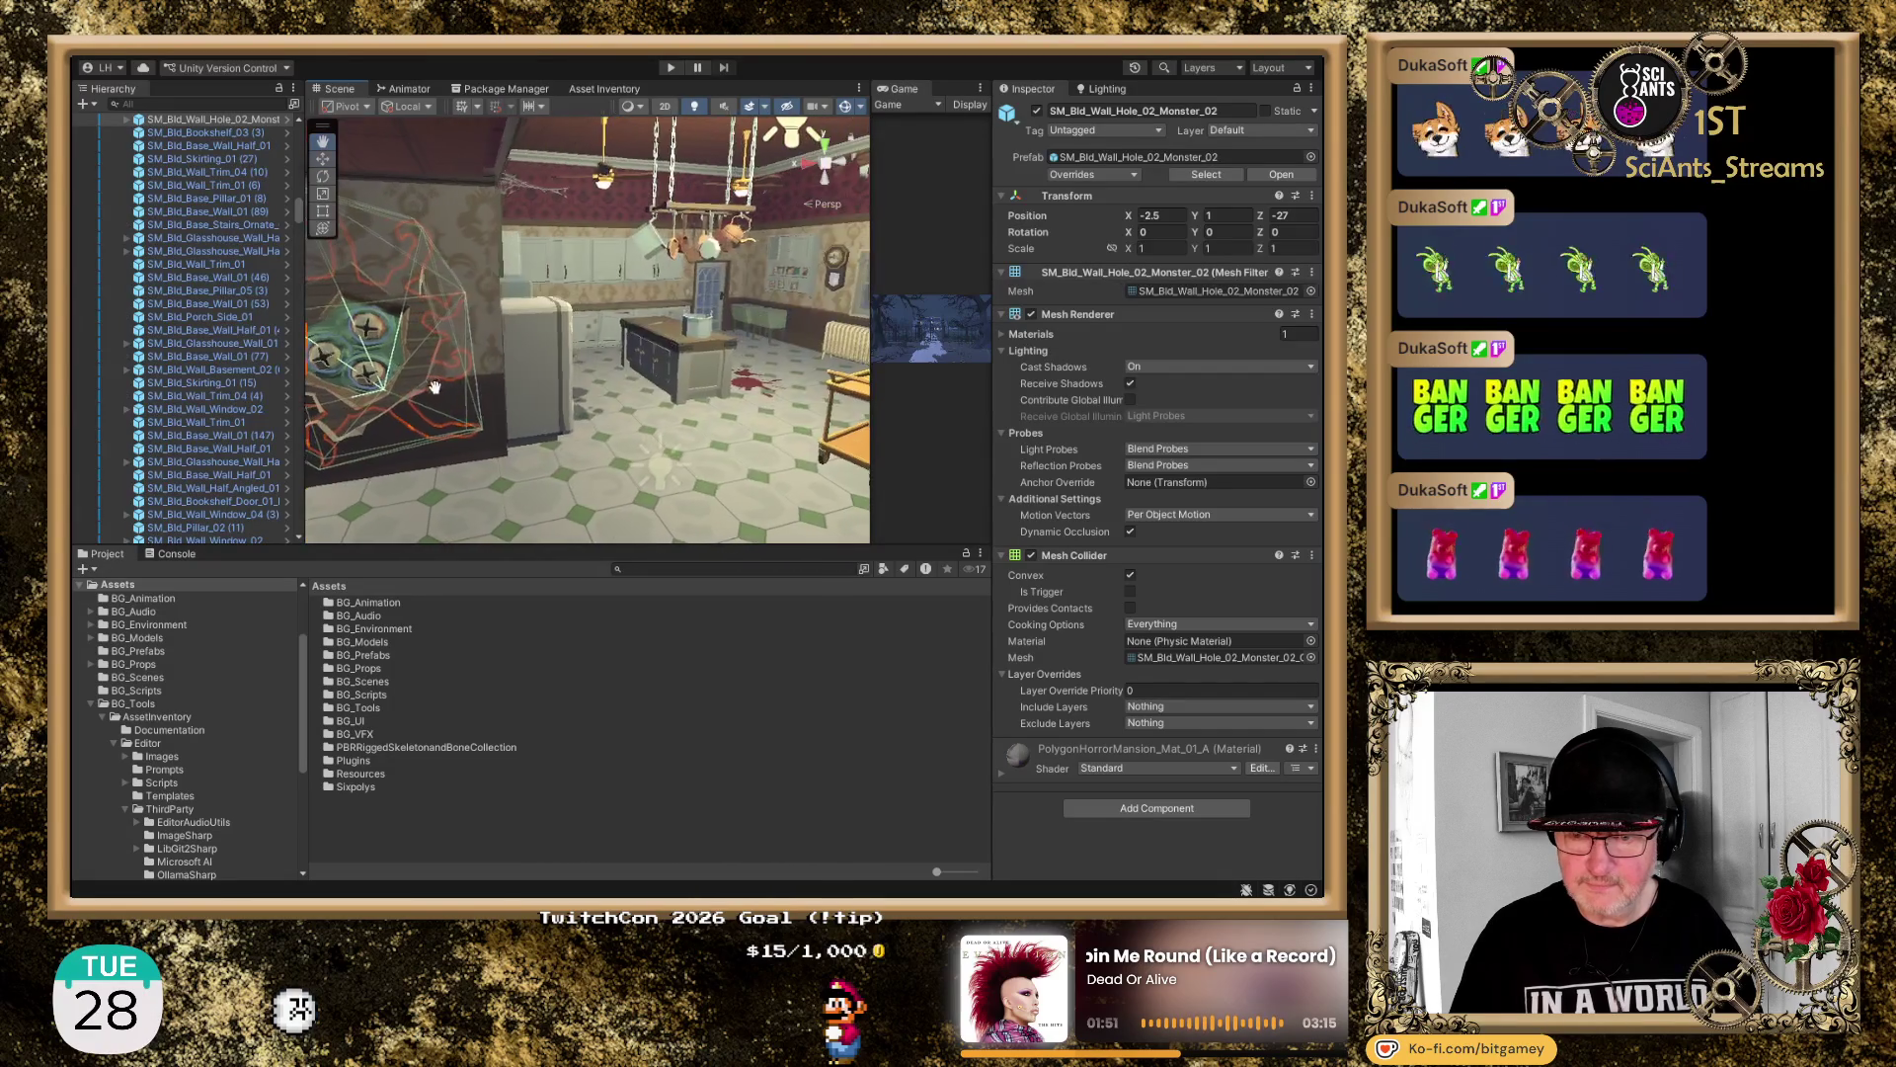
{"action": "left_click", "coordinate": [576, 308]}
Select the green-plate wall hole, orbit around it, and undo the accidental change
{"action": "left_click_drag", "start_coordinate": [460, 411], "coordinate": [356, 375]}
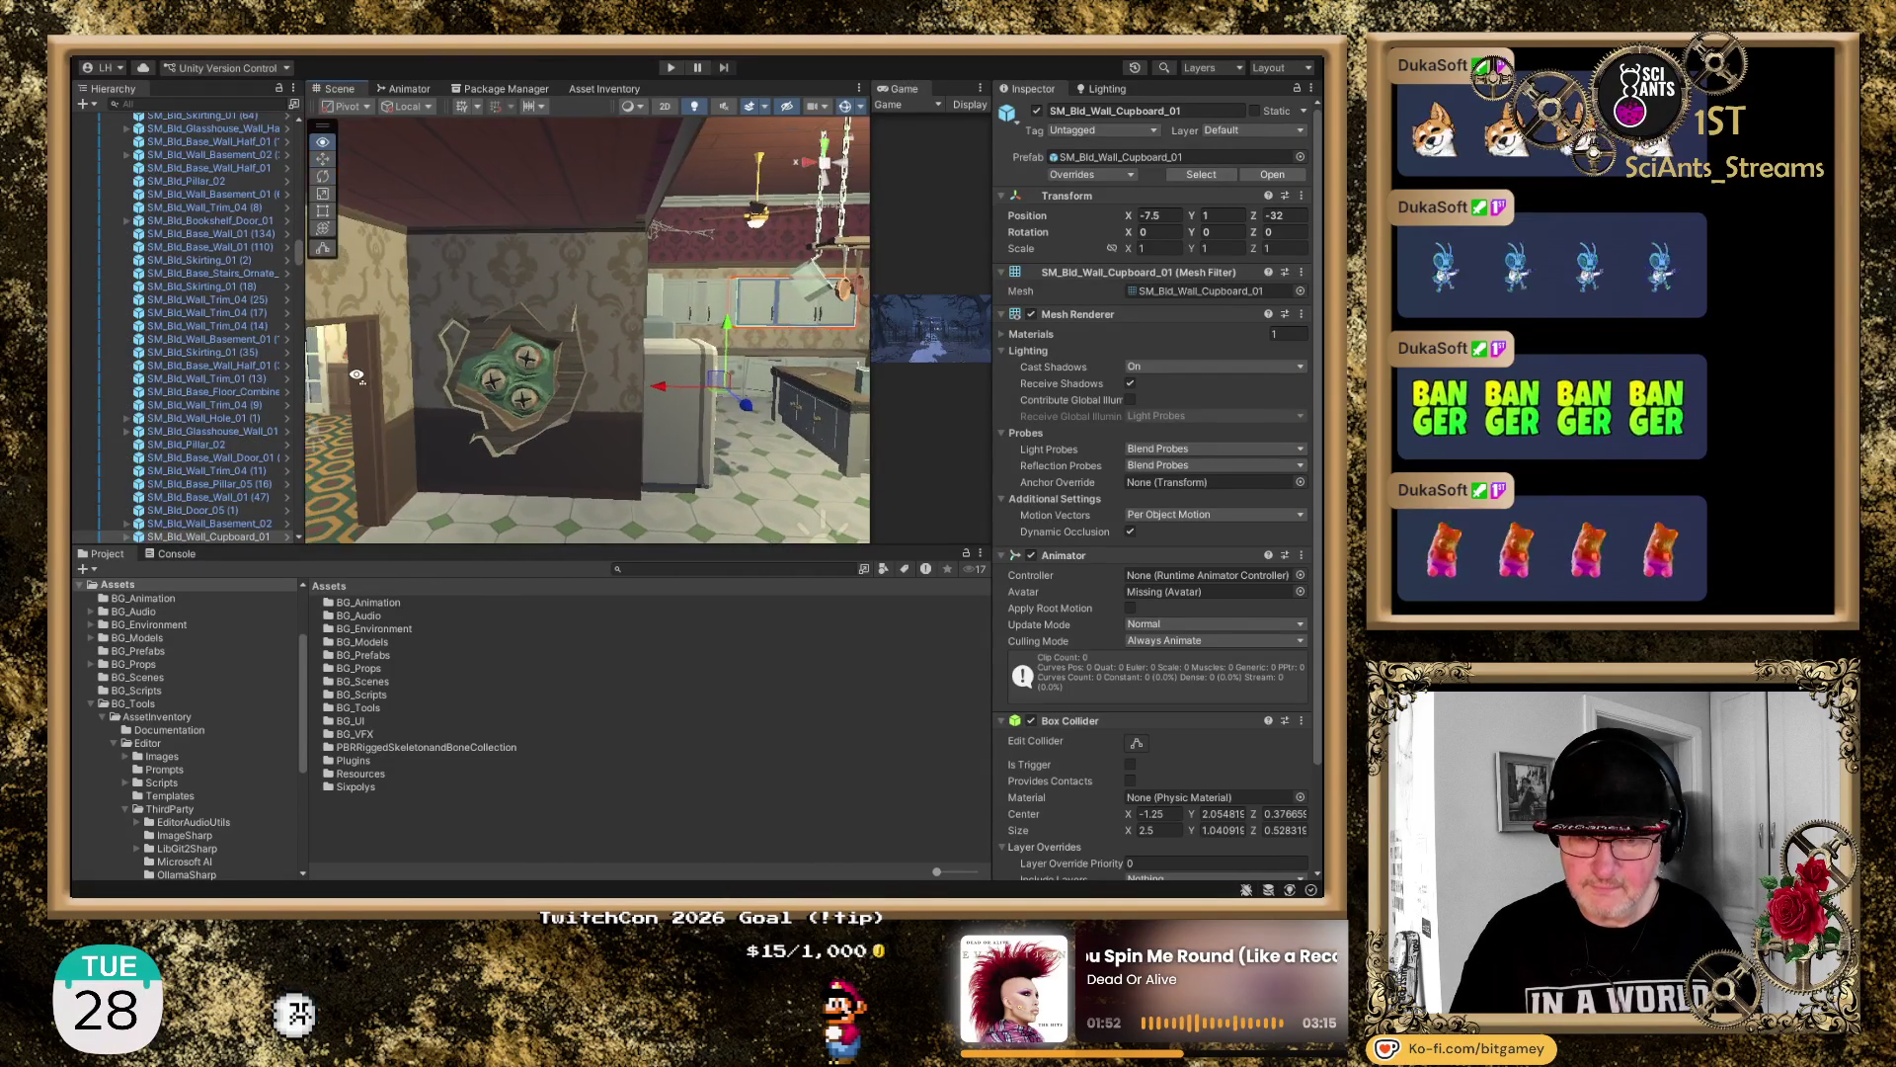
{"action": "scroll", "coordinate": [544, 419], "scroll_direction": "up", "scroll_amount": 5}
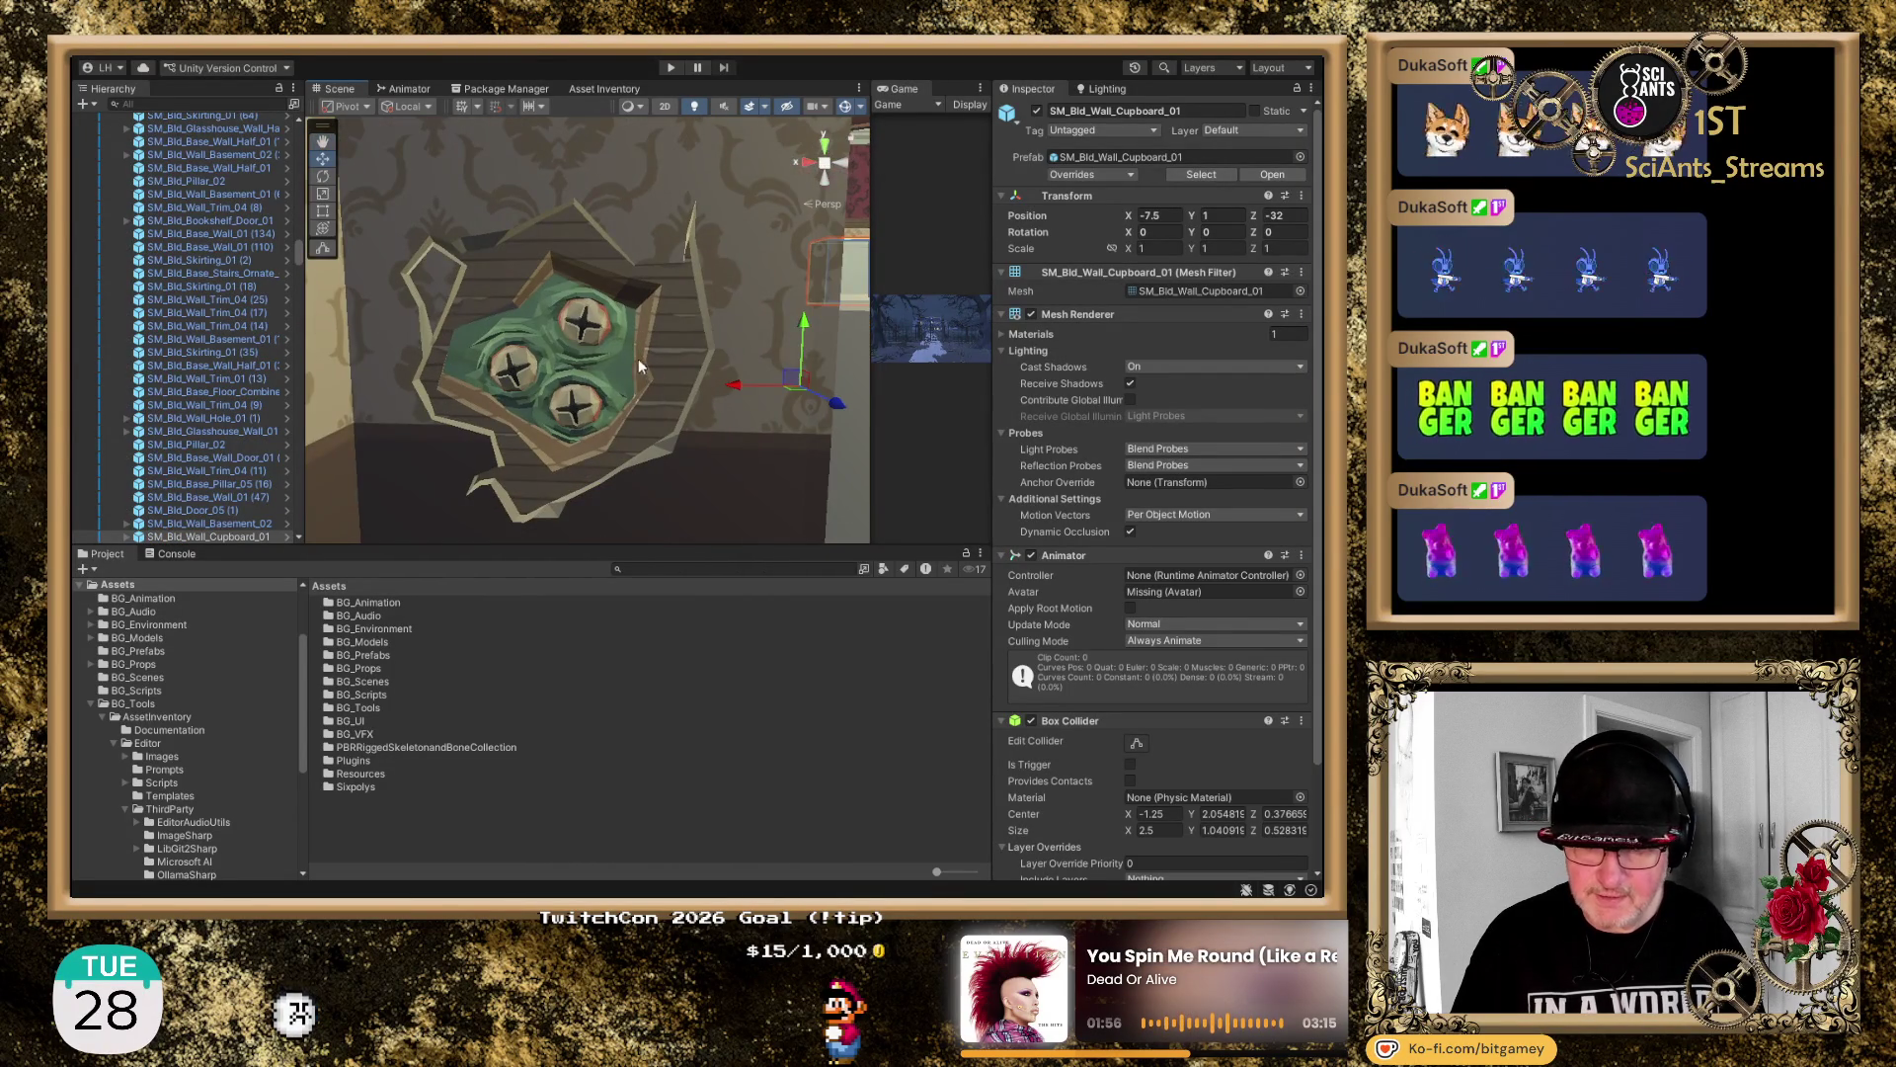
{"action": "left_click", "coordinate": [573, 363]}
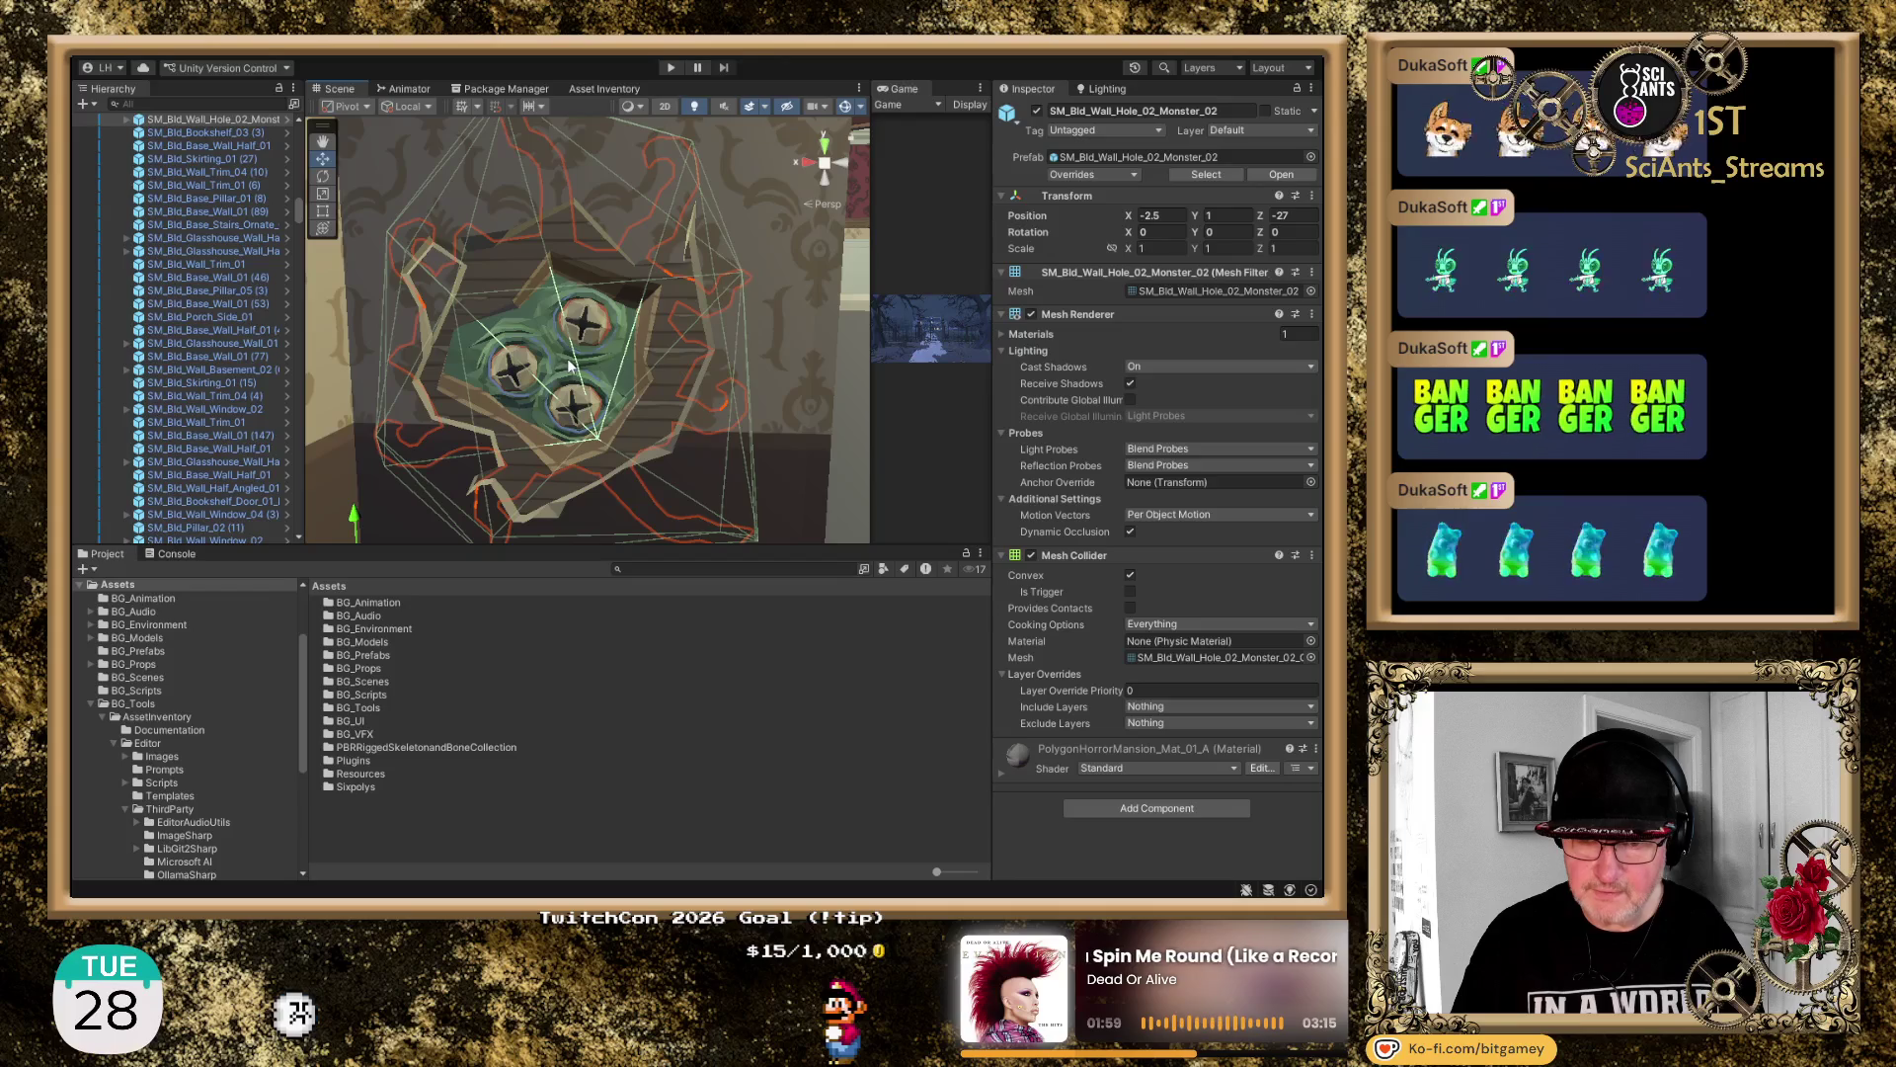
{"action": "left_click_drag", "start_coordinate": [731, 359], "coordinate": [672, 387]}
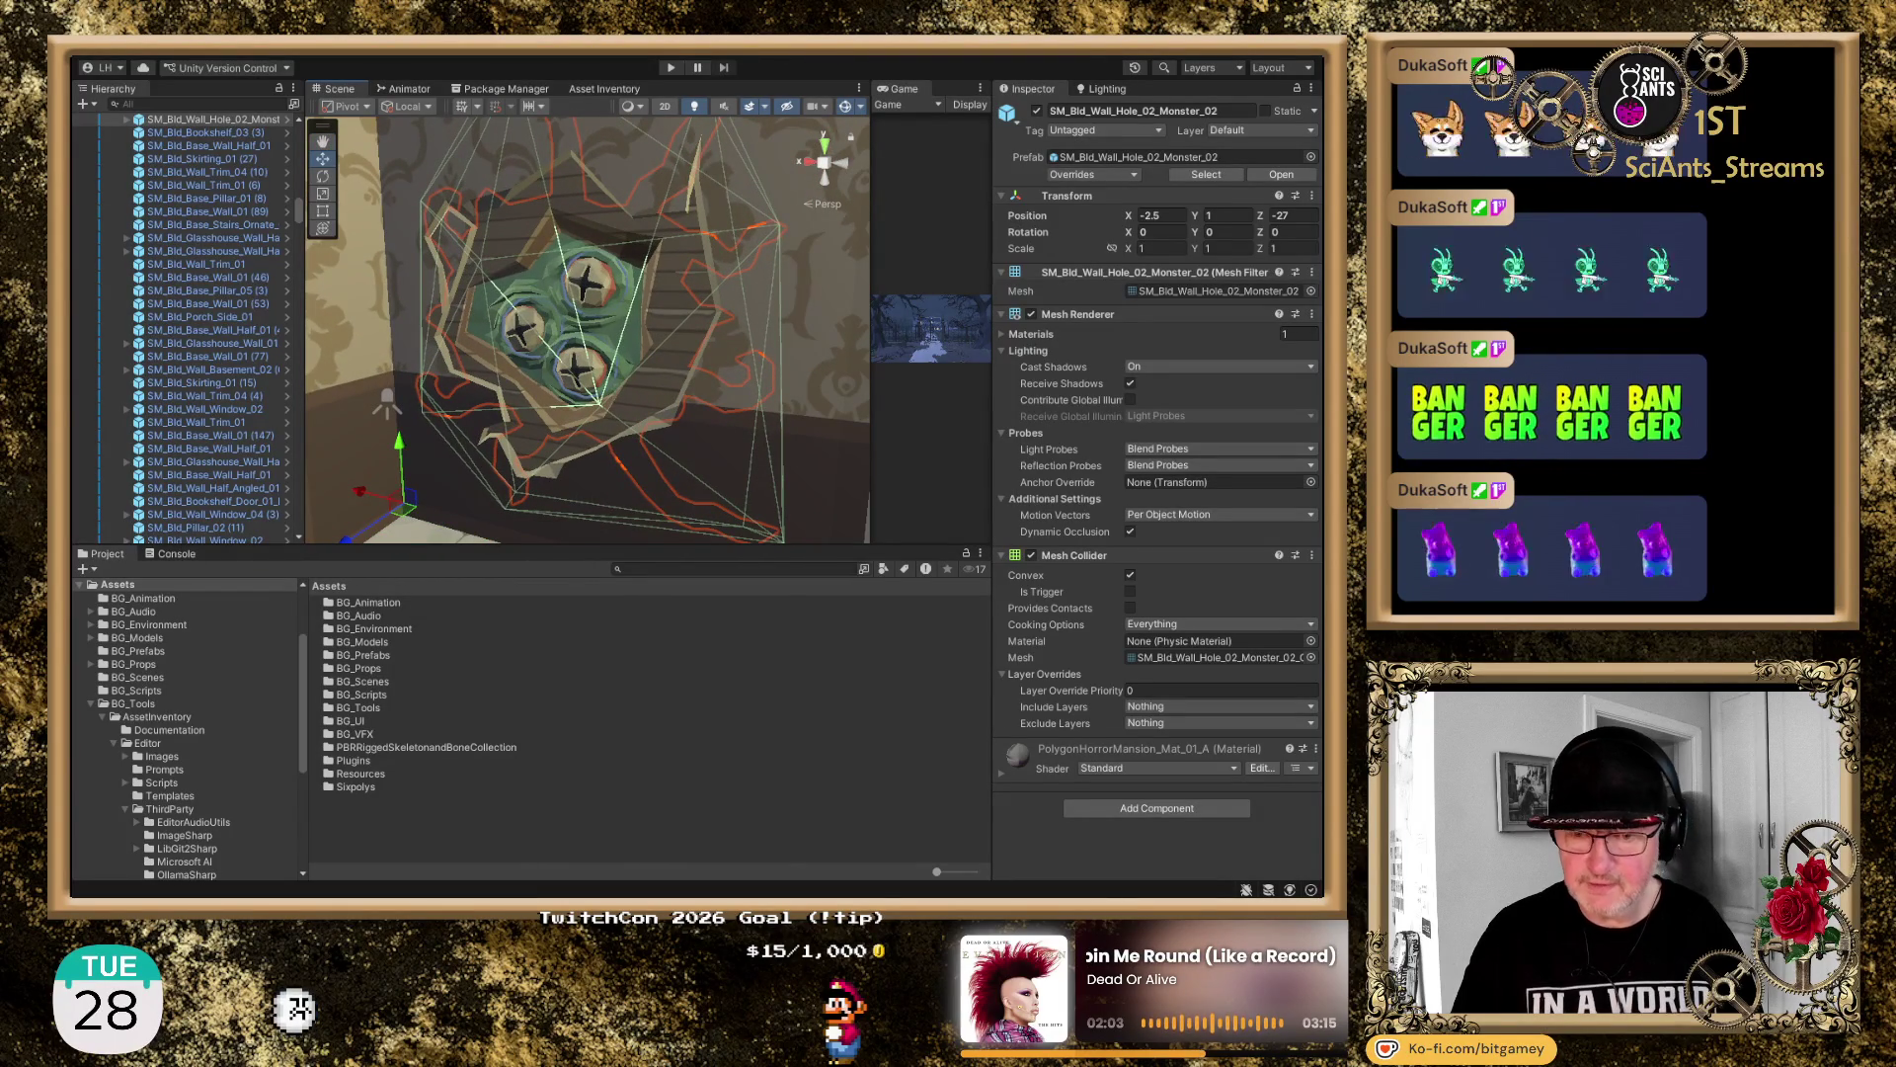
{"action": "mouse_move", "coordinate": [377, 460]}
{"action": "left_mouse_down"}
{"action": "mouse_move", "coordinate": [360, 530]}
{"action": "mouse_move", "coordinate": [330, 549]}
{"action": "mouse_move", "coordinate": [551, 365]}
{"action": "mouse_move", "coordinate": [223, 678]}
{"action": "mouse_move", "coordinate": [150, 797]}
{"action": "mouse_move", "coordinate": [256, 831]}
{"action": "mouse_move", "coordinate": [371, 585]}
{"action": "mouse_move", "coordinate": [405, 561]}
{"action": "mouse_move", "coordinate": [395, 591]}
{"action": "left_mouse_up"}
{"action": "key", "text": "ctrl+z"}
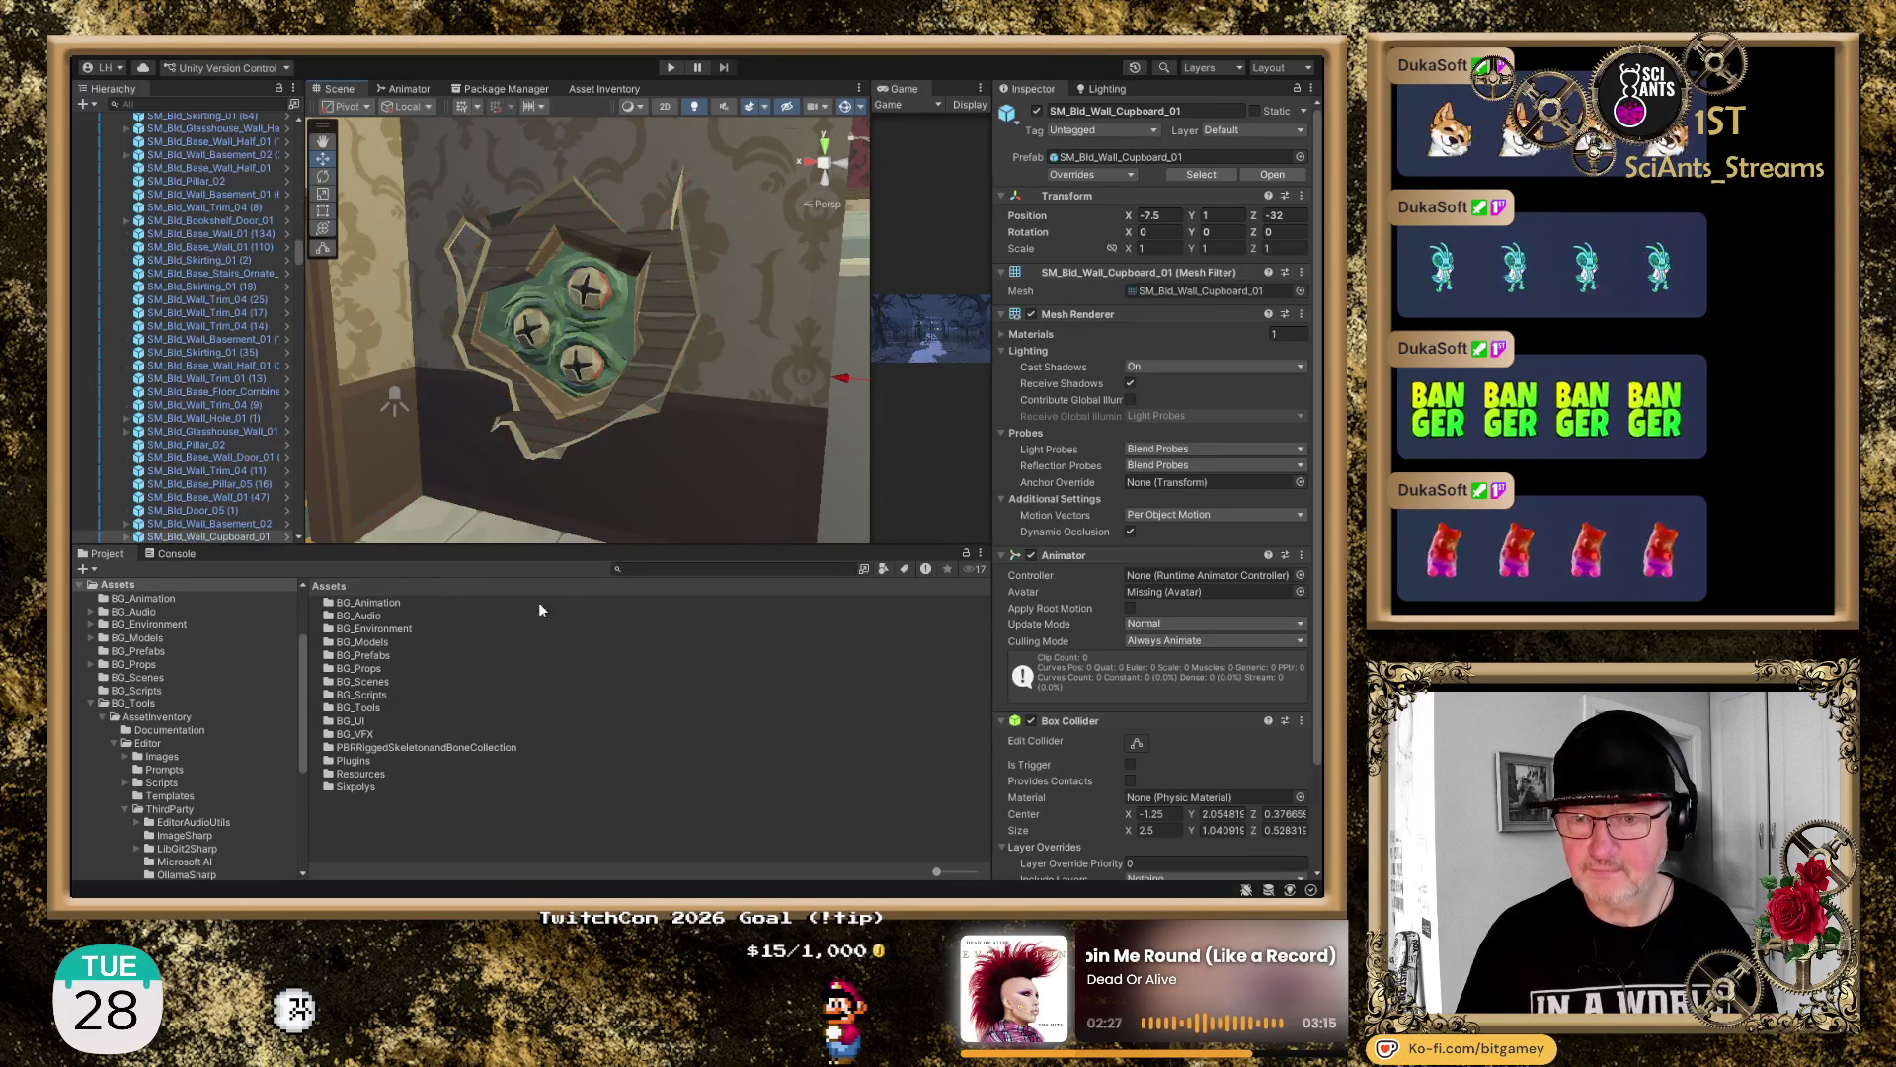
Look around the sofa room and select its left door, SM_Bld_Door_05
{"action": "scroll", "coordinate": [717, 440], "scroll_direction": "up", "scroll_amount": 10}
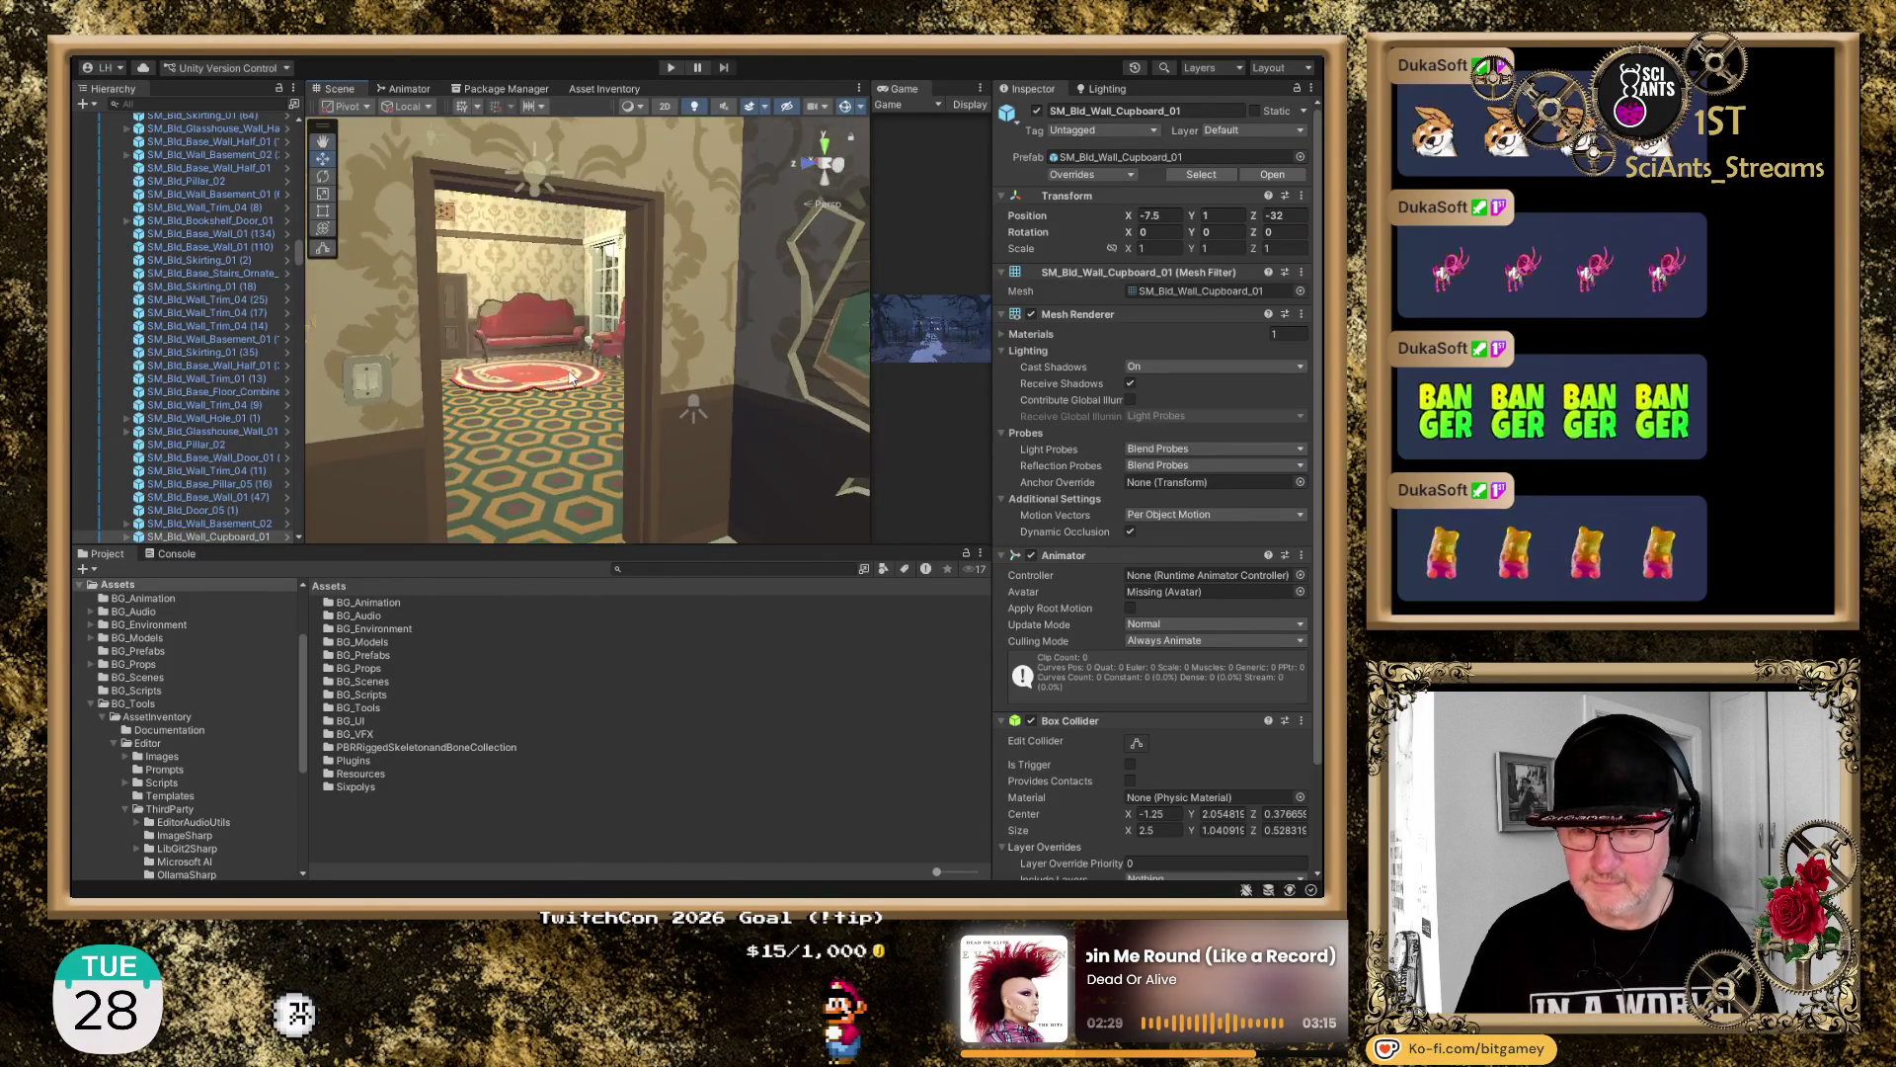
{"action": "left_click_drag", "start_coordinate": [560, 373], "coordinate": [395, 348]}
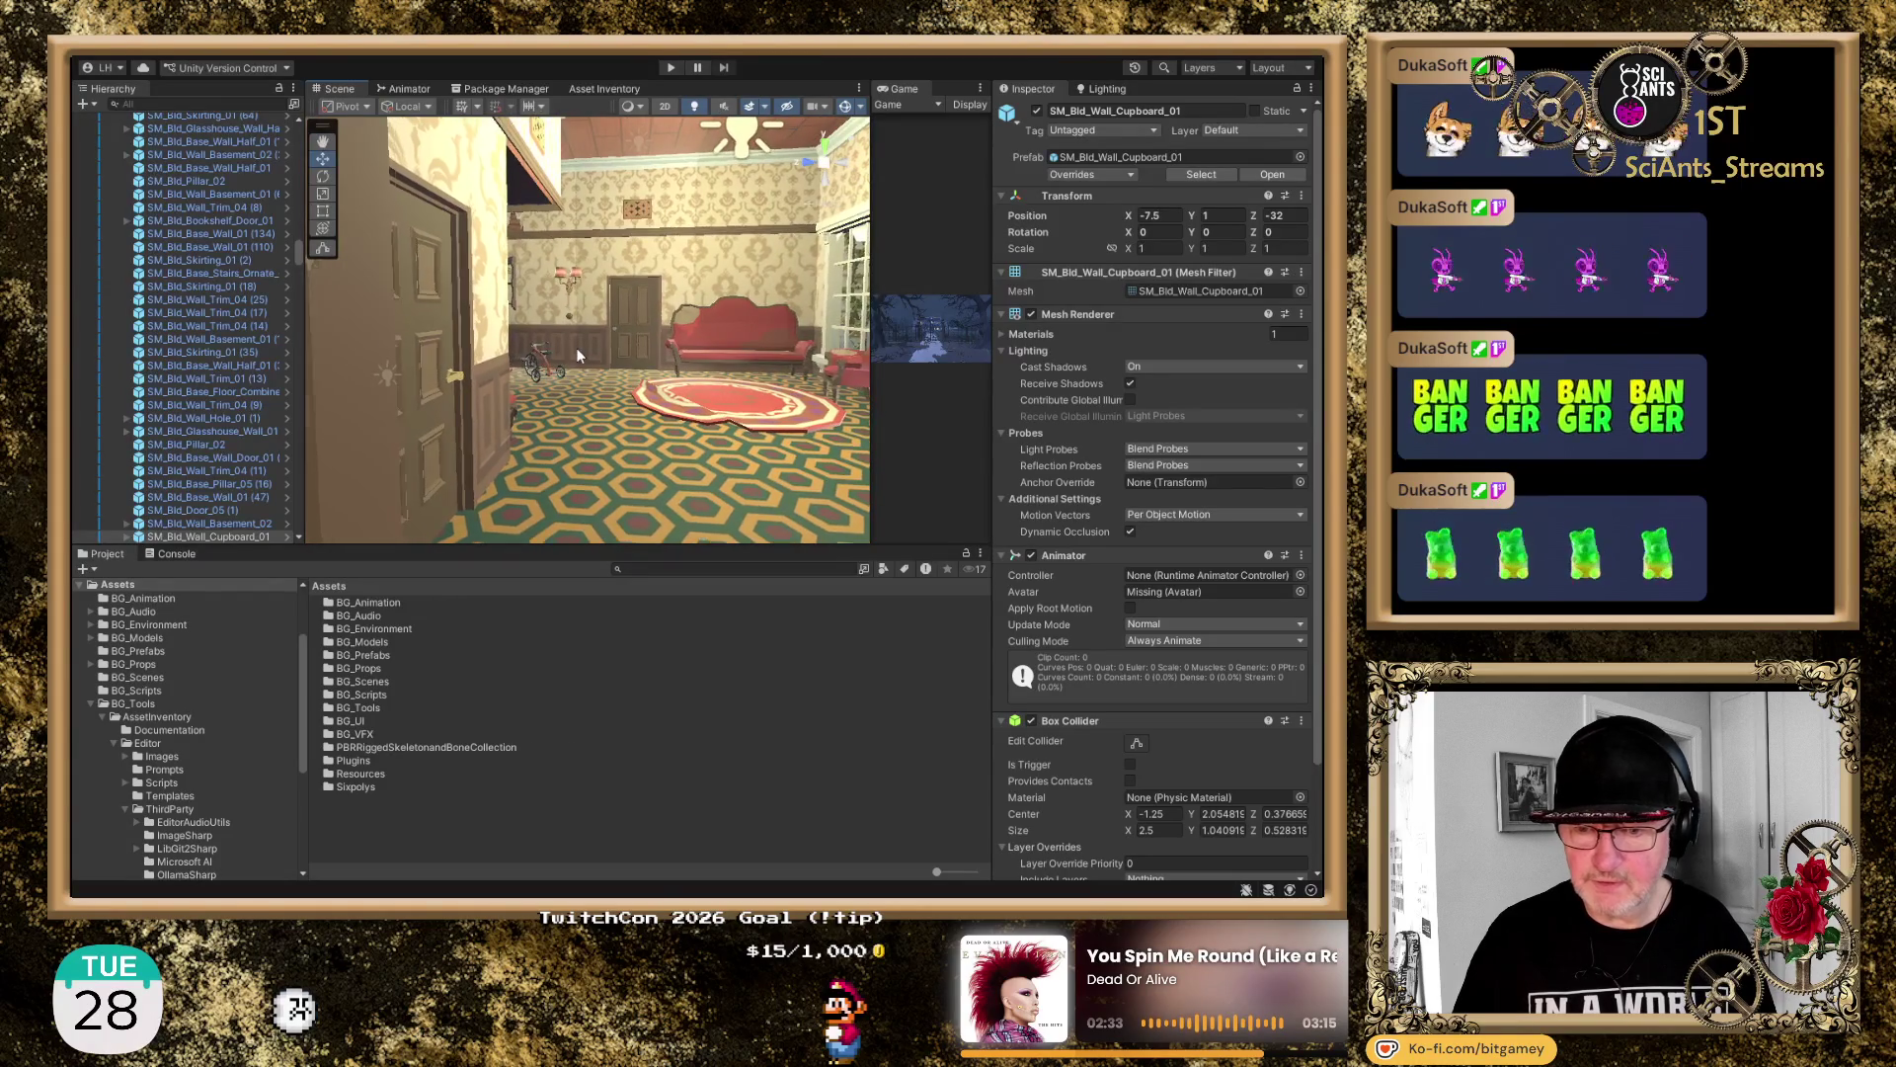
{"action": "left_click_drag", "start_coordinate": [675, 373], "coordinate": [543, 442]}
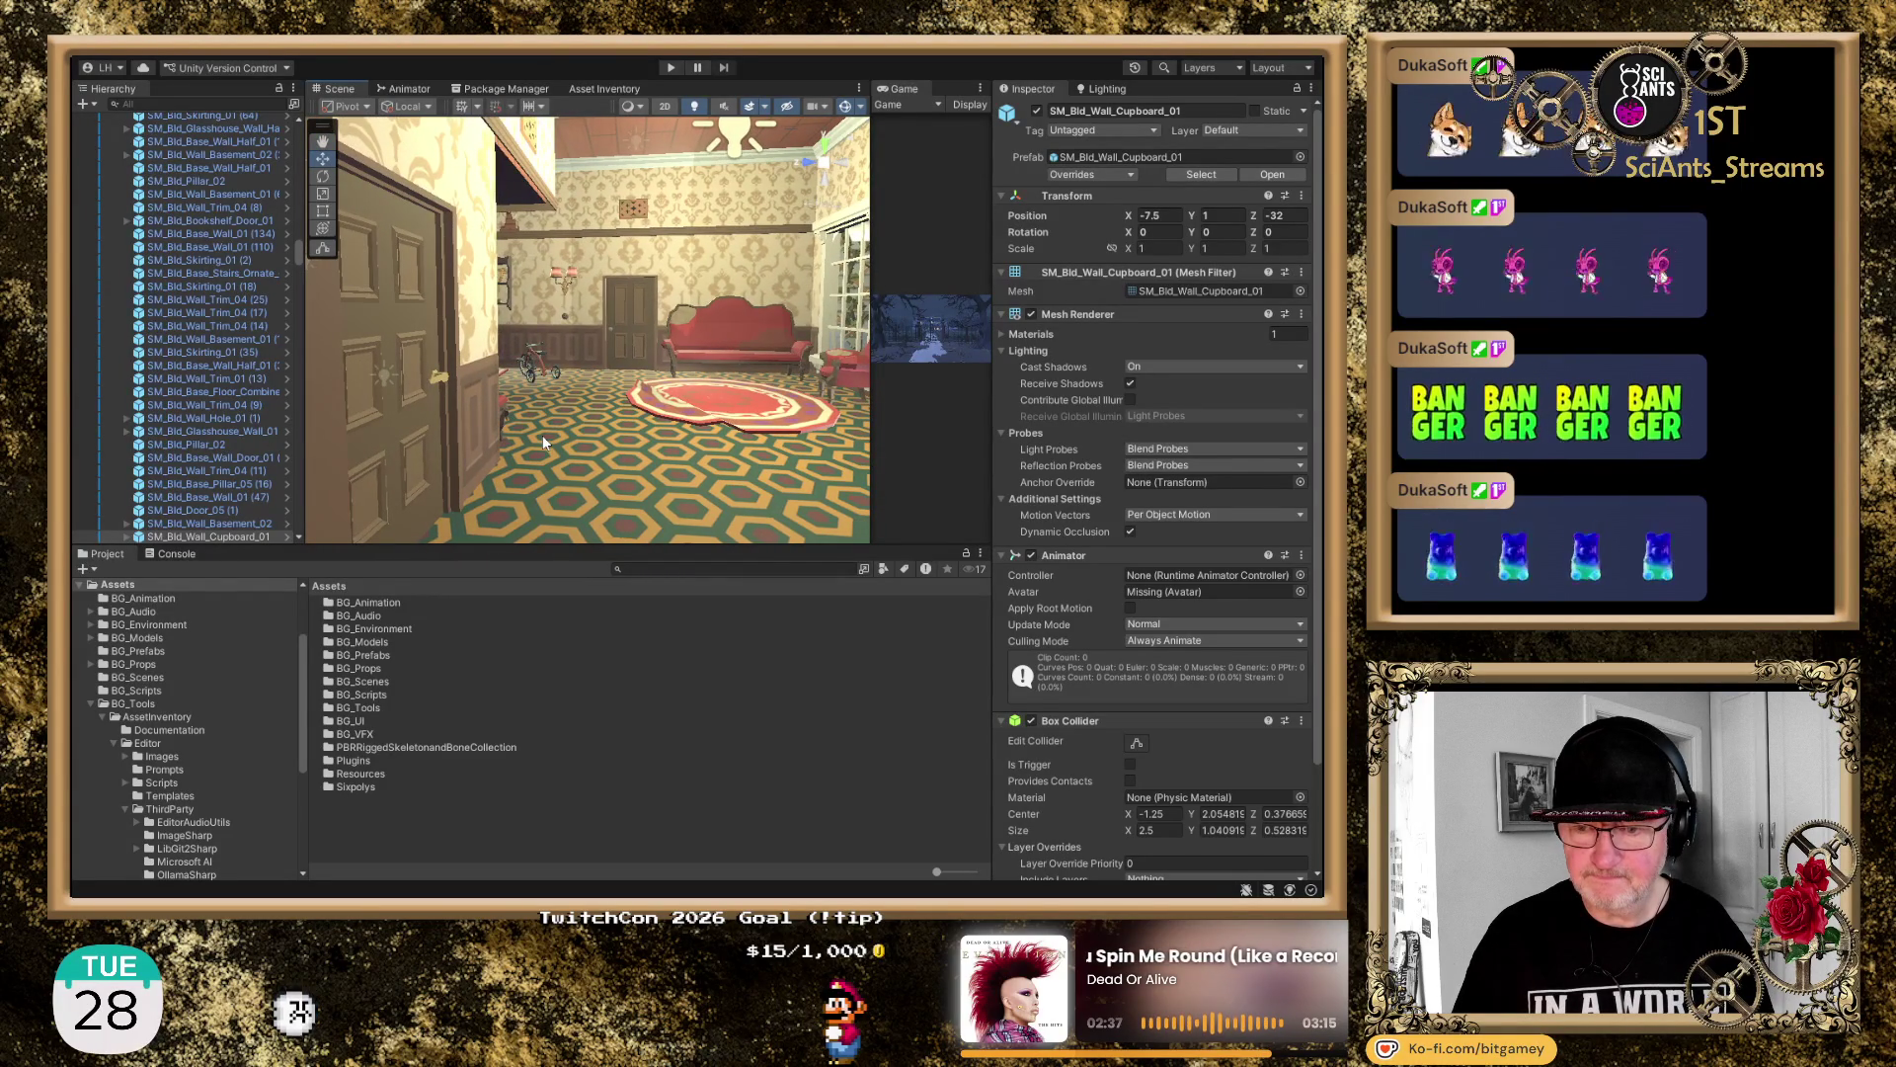
{"action": "left_click", "coordinate": [389, 311]}
{"action": "scroll", "coordinate": [192, 400], "scroll_direction": "up", "scroll_amount": 3}
{"action": "scroll", "coordinate": [192, 393], "scroll_direction": "up", "scroll_amount": 5}
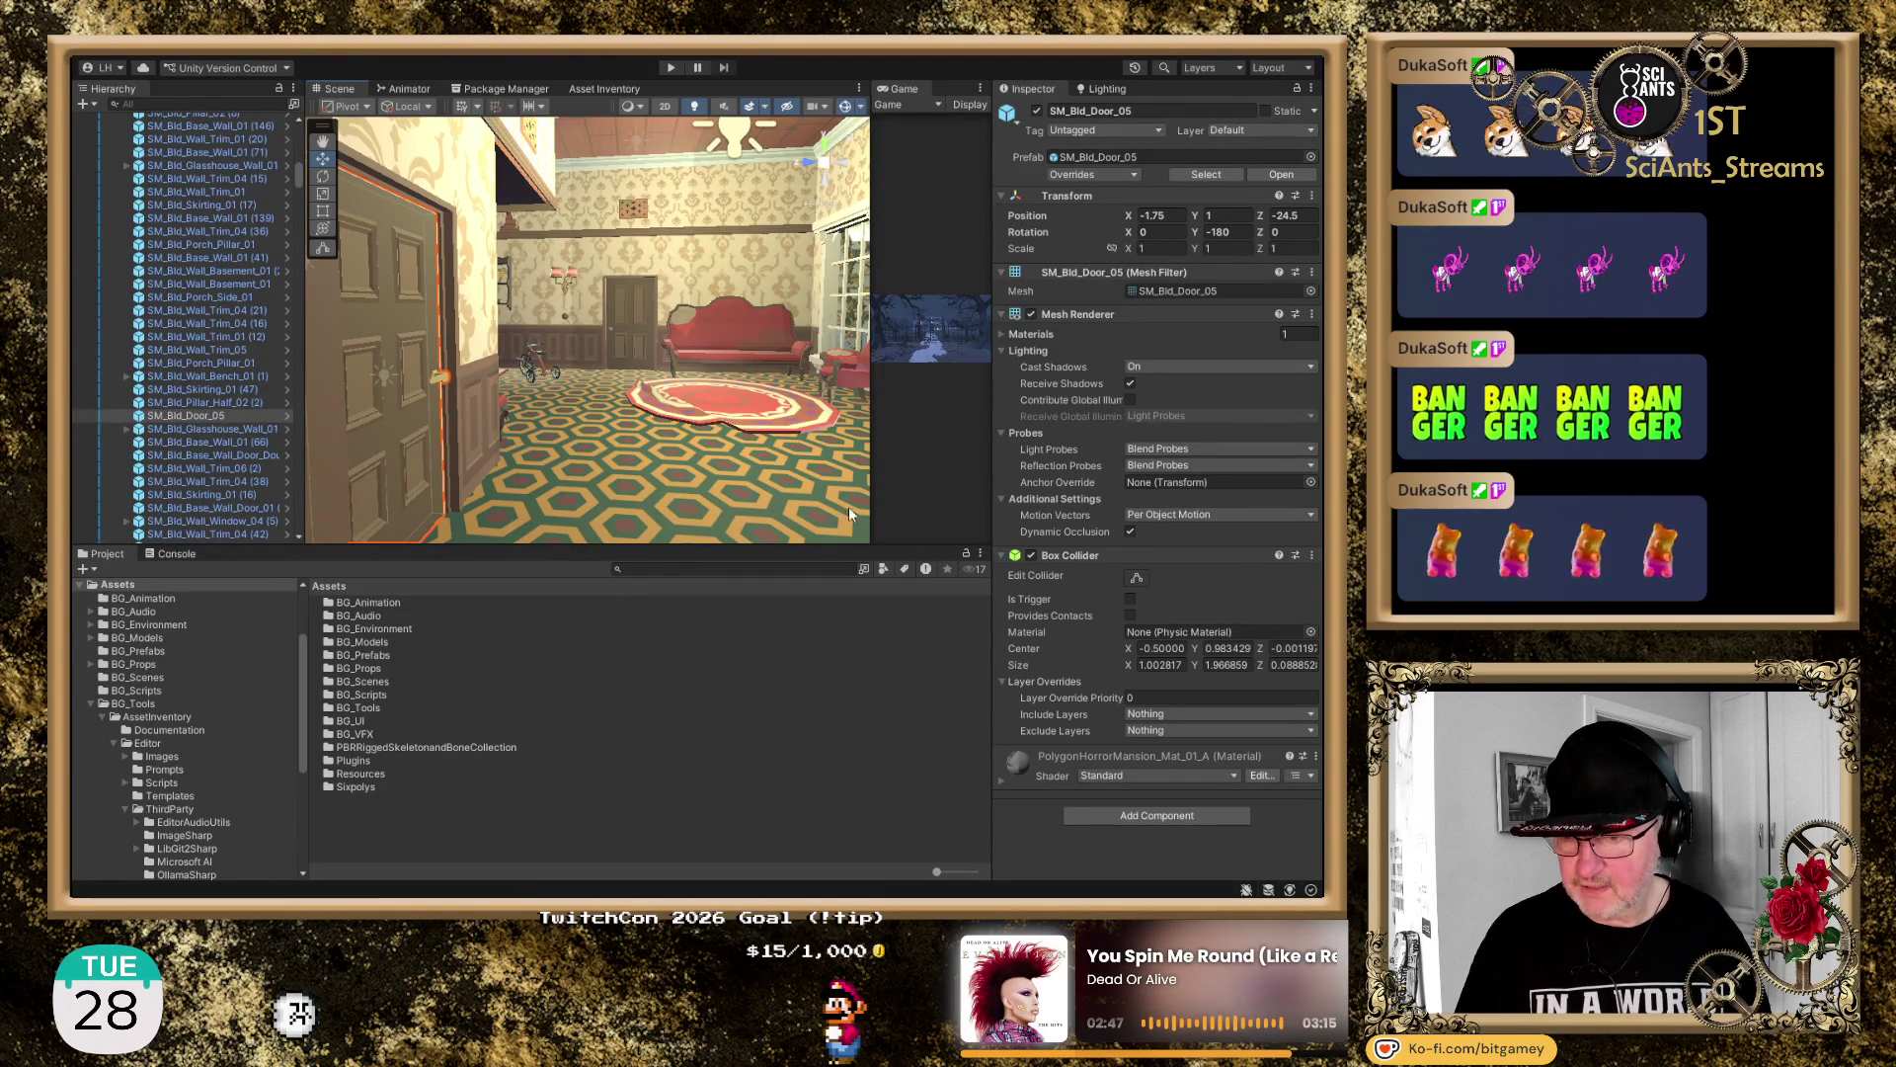
Frame the hallway coat stand by the mirror, then return to a wide foyer view
{"action": "mouse_move", "coordinate": [810, 482]}
{"action": "left_mouse_down"}
{"action": "mouse_move", "coordinate": [340, 402]}
{"action": "mouse_move", "coordinate": [424, 357]}
{"action": "mouse_move", "coordinate": [464, 360]}
{"action": "left_mouse_up"}
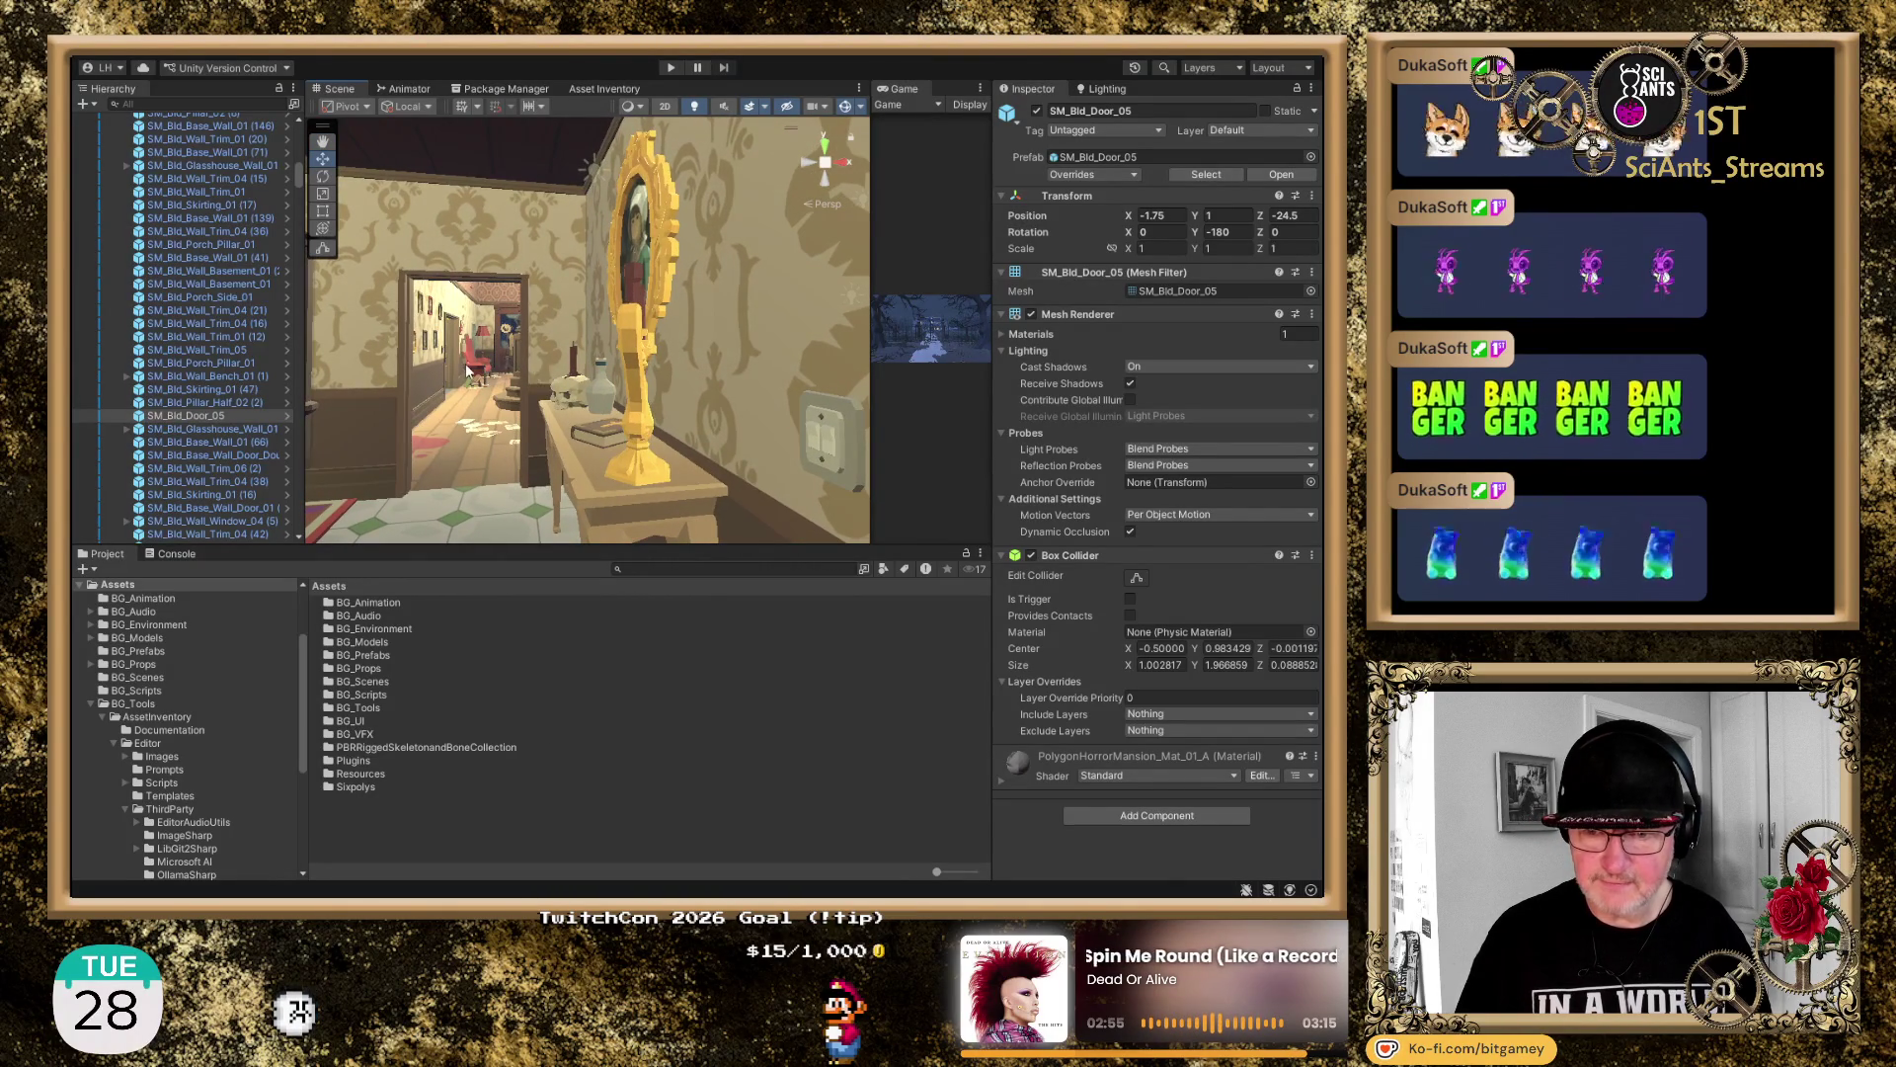
{"action": "left_click", "coordinate": [504, 334]}
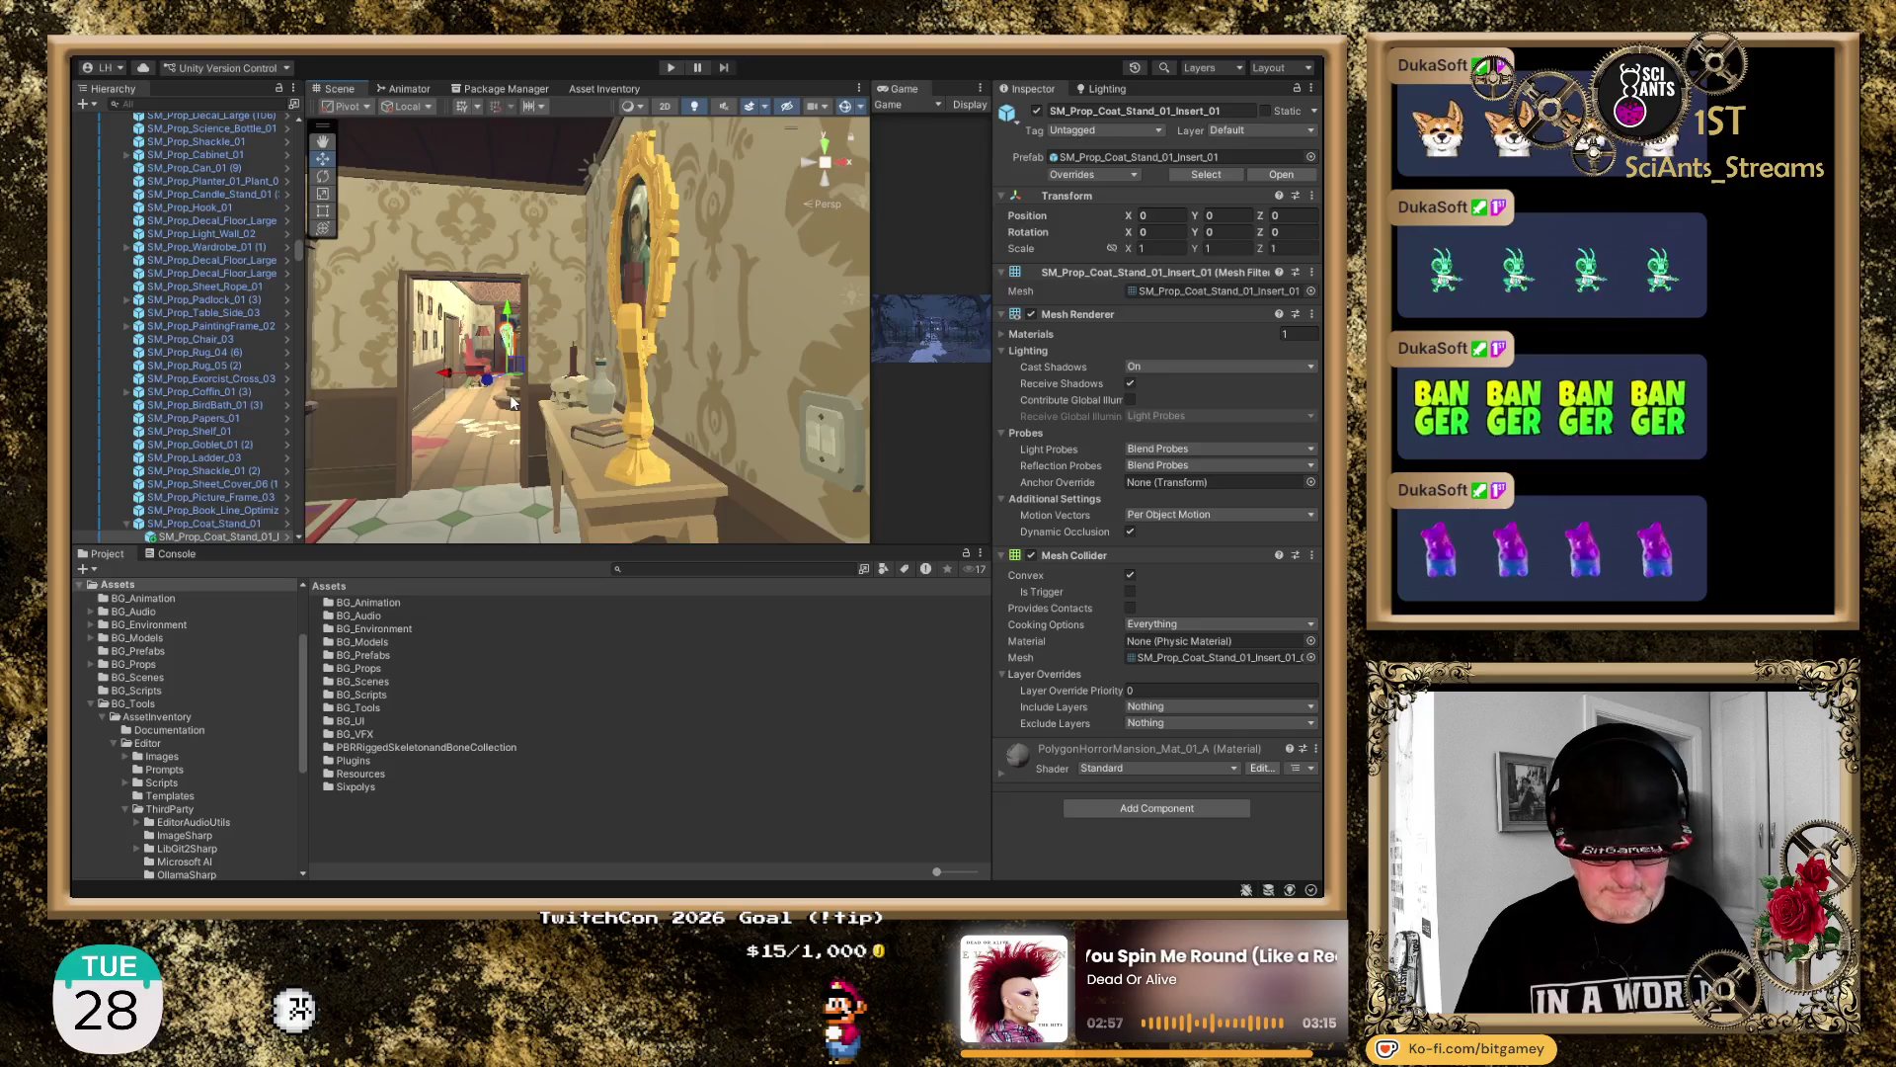
{"action": "key", "text": "f"}
{"action": "key", "text": "s"}
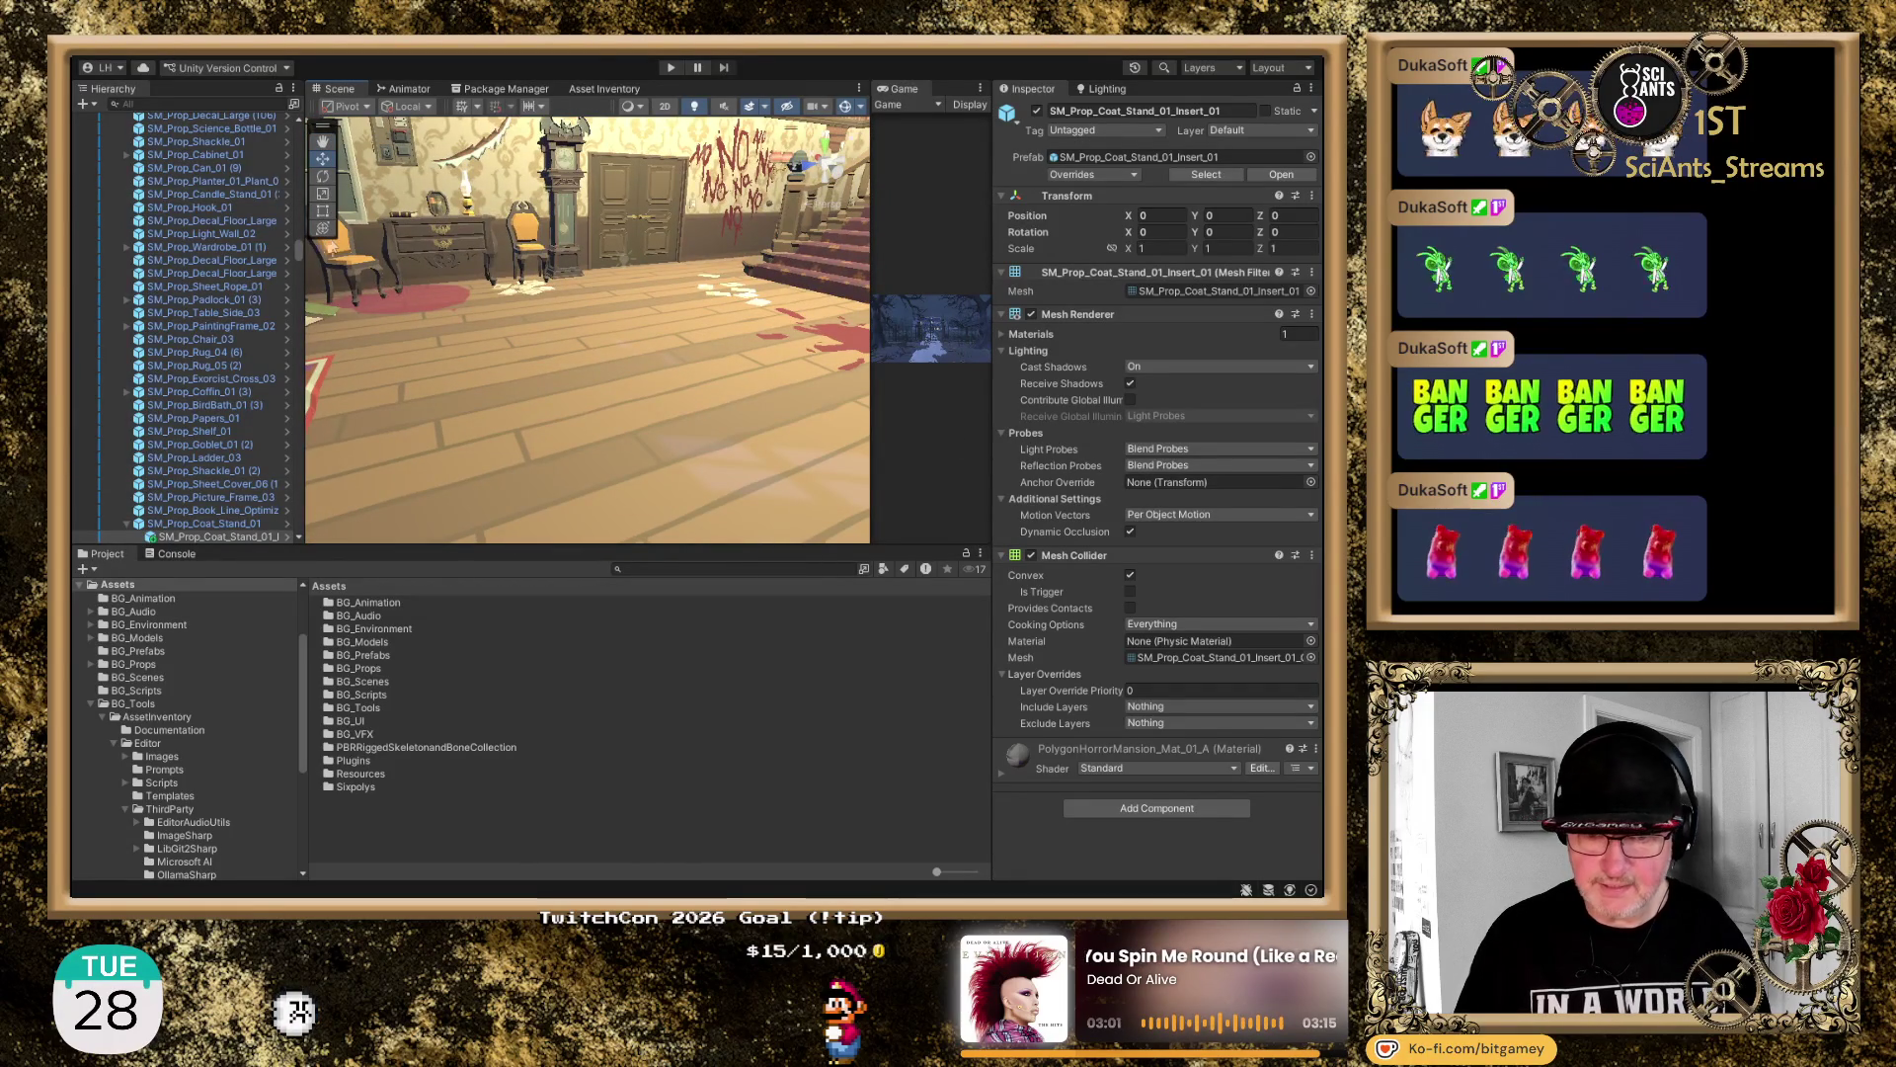
{"action": "left_click_drag", "start_coordinate": [294, 250], "coordinate": [290, 103]}
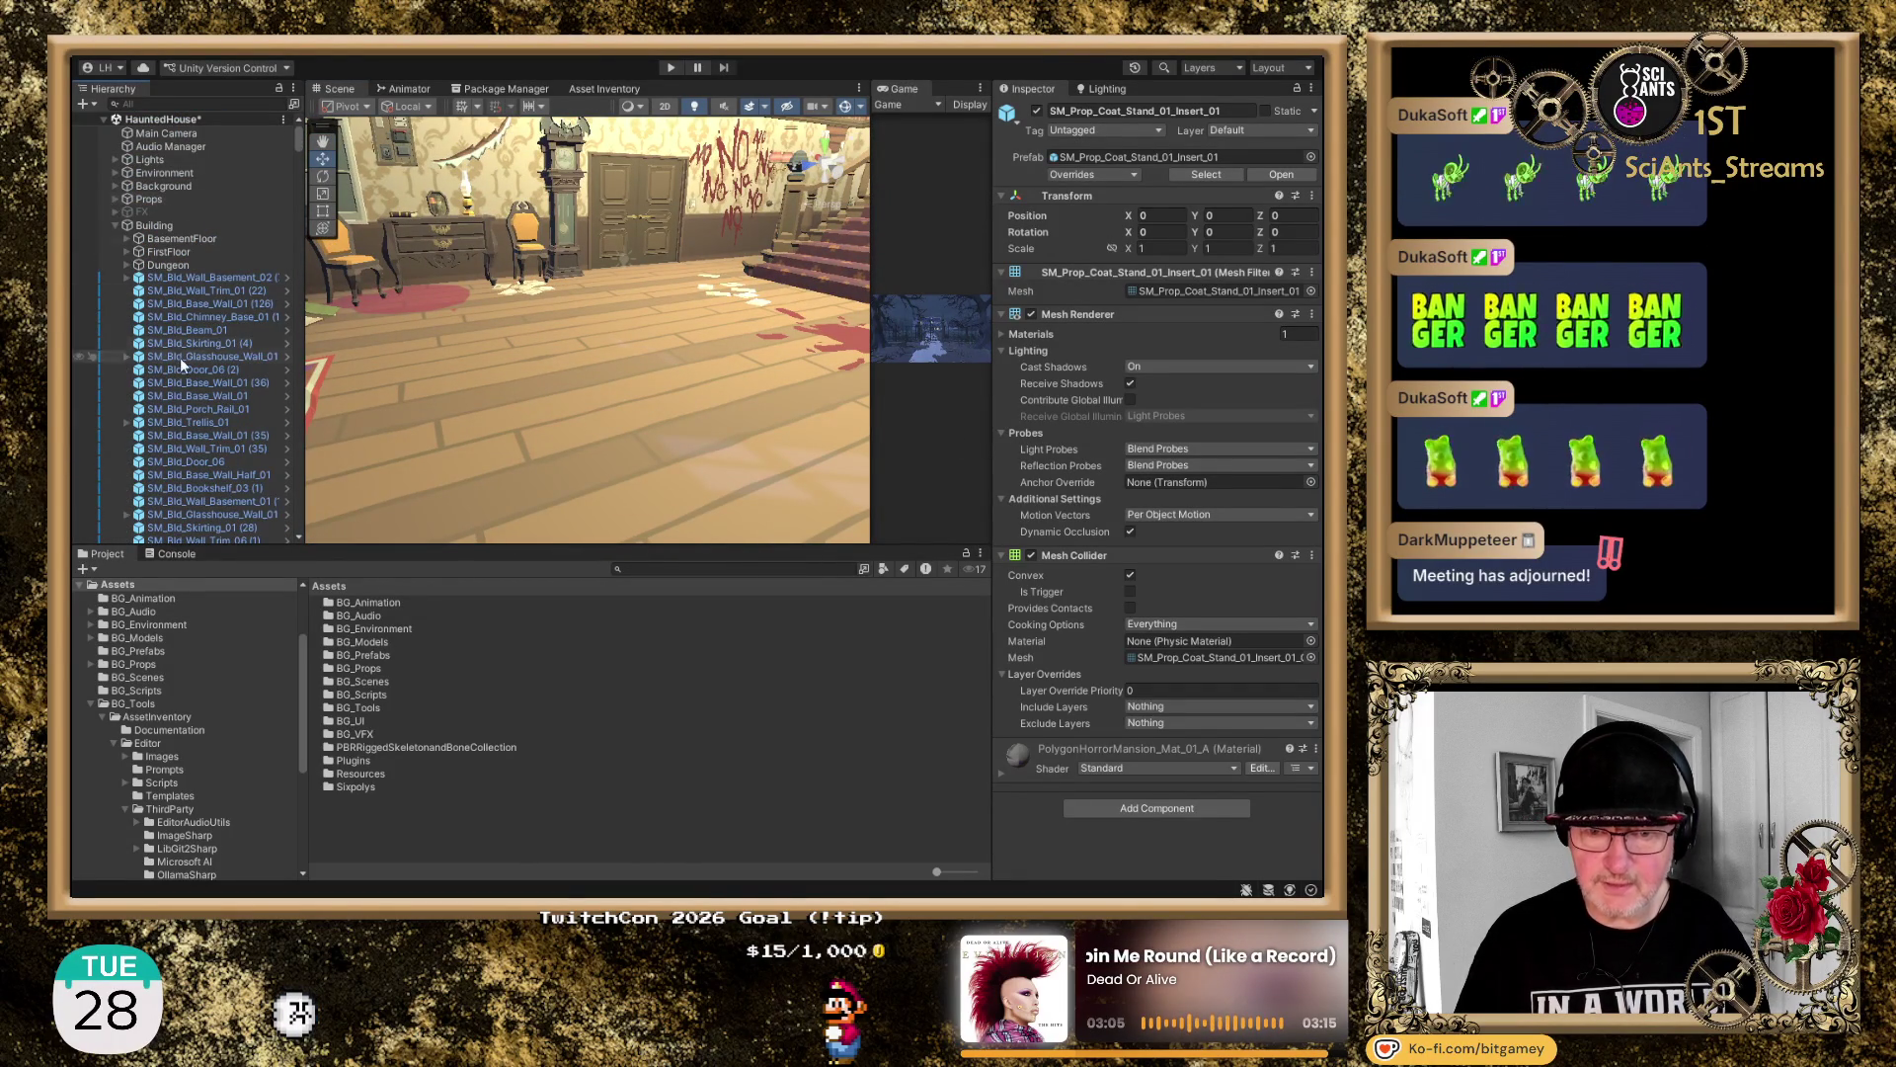
Collapse Building and Upstairs_Layer in the Hierarchy and show the BG_Prefabs folder
{"action": "left_click", "coordinate": [116, 227]}
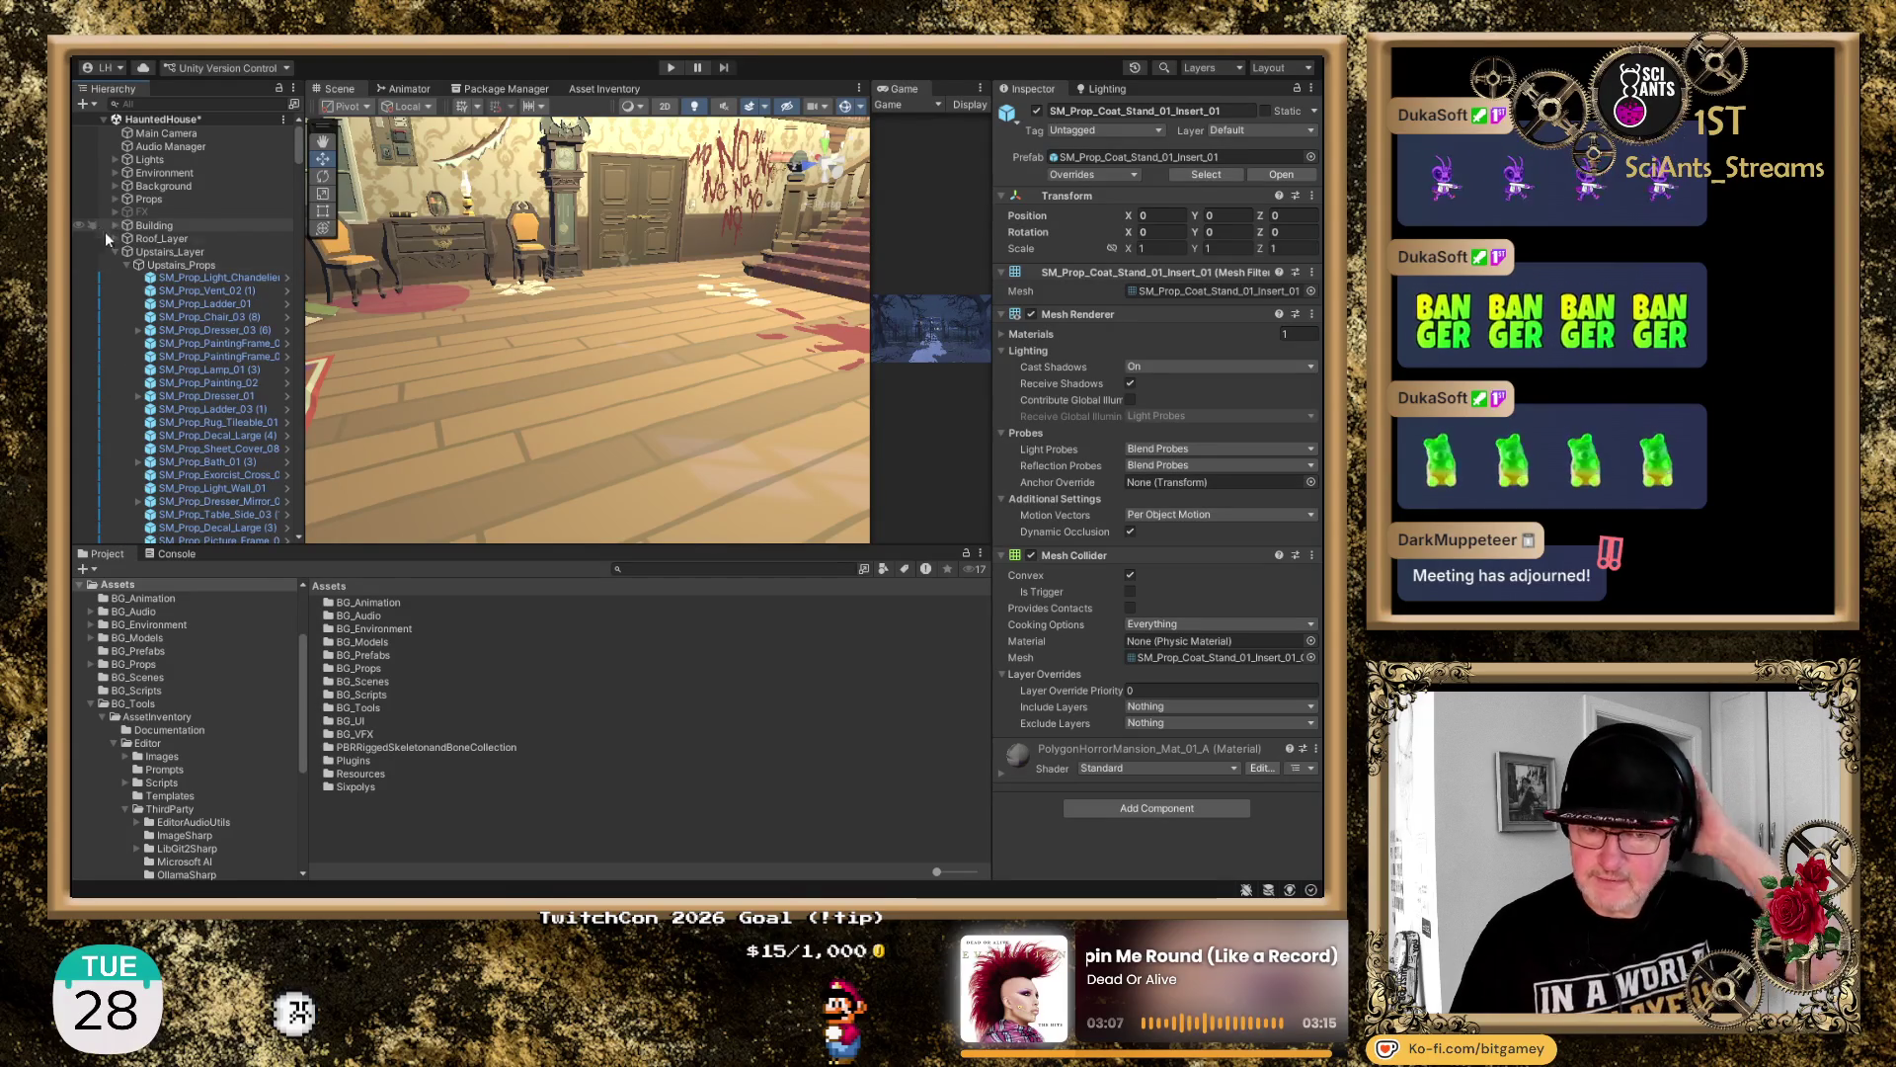
{"action": "left_click", "coordinate": [115, 251]}
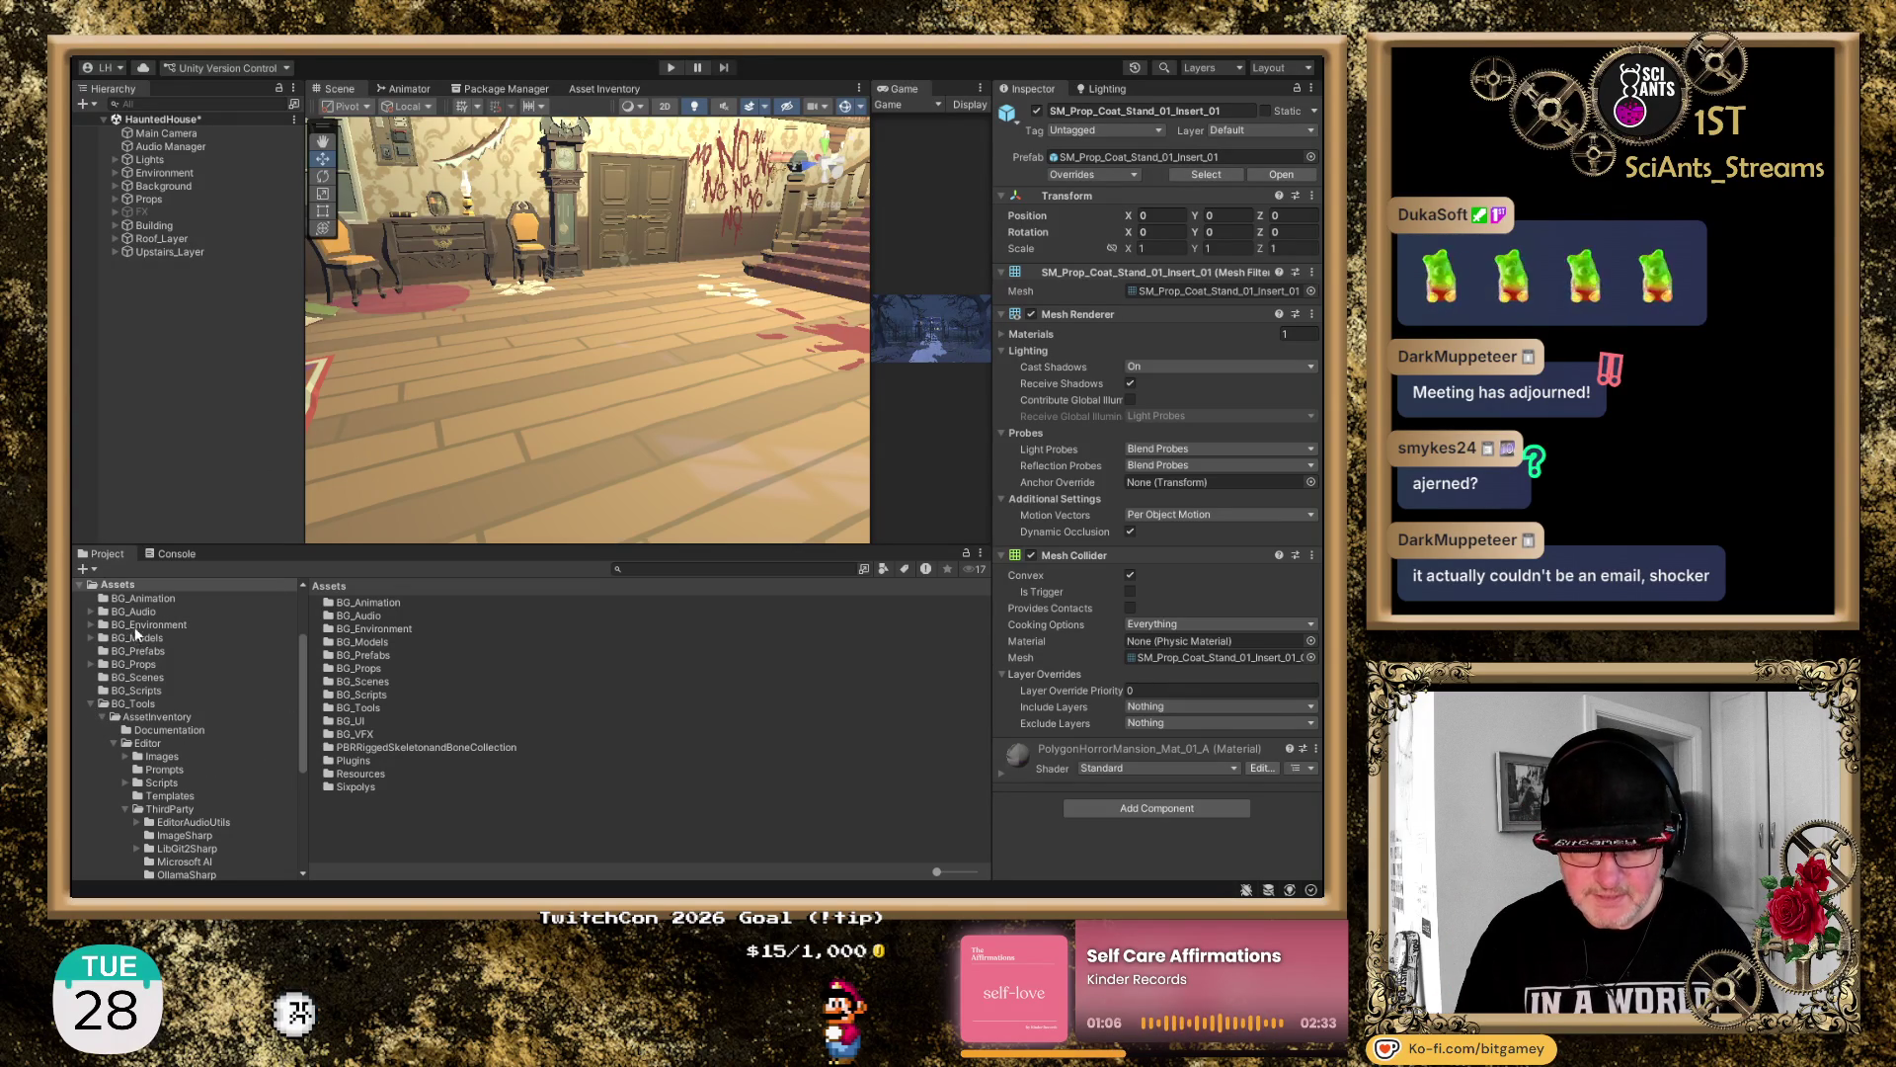
{"action": "left_click", "coordinate": [128, 651]}
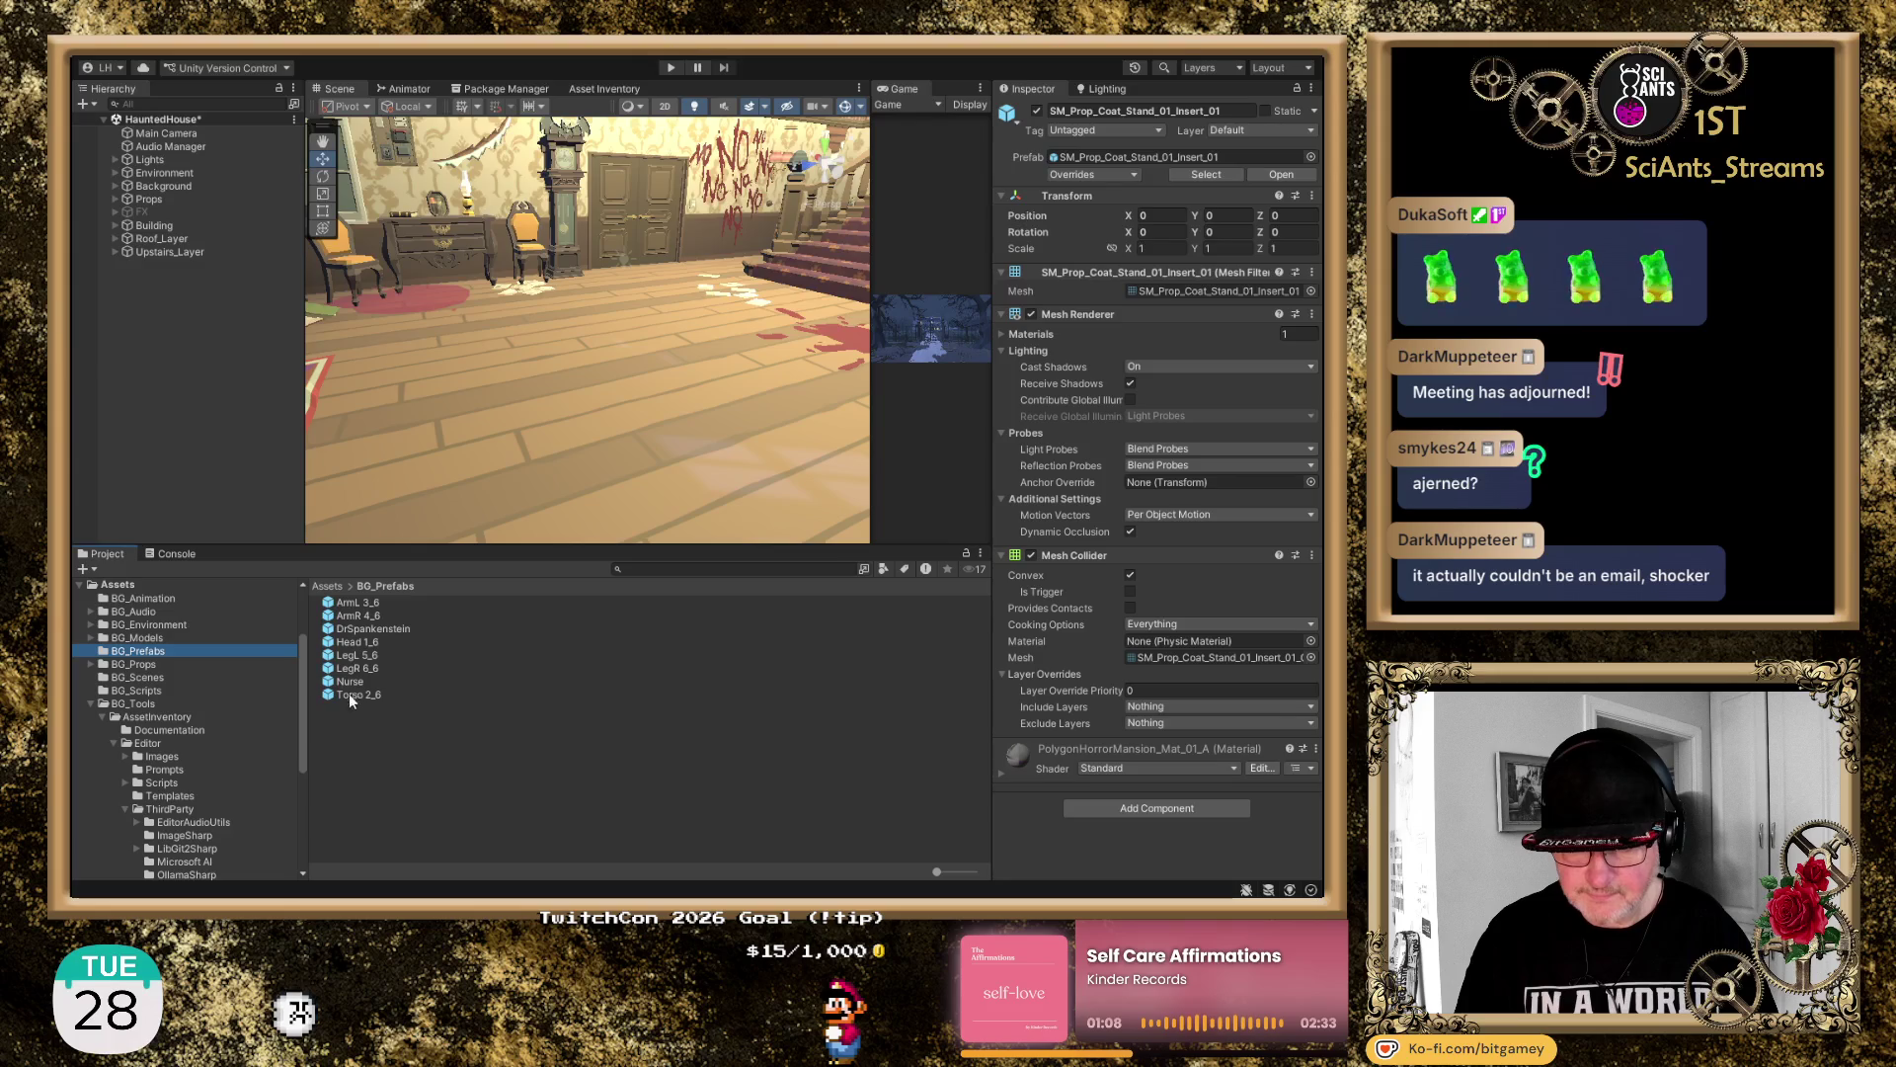
Drop the Nurse prefab into the foyer and set its Position Y to 1
{"action": "mouse_move", "coordinate": [349, 682]}
{"action": "left_mouse_down"}
{"action": "mouse_move", "coordinate": [489, 336]}
{"action": "mouse_move", "coordinate": [548, 339]}
{"action": "left_mouse_up"}
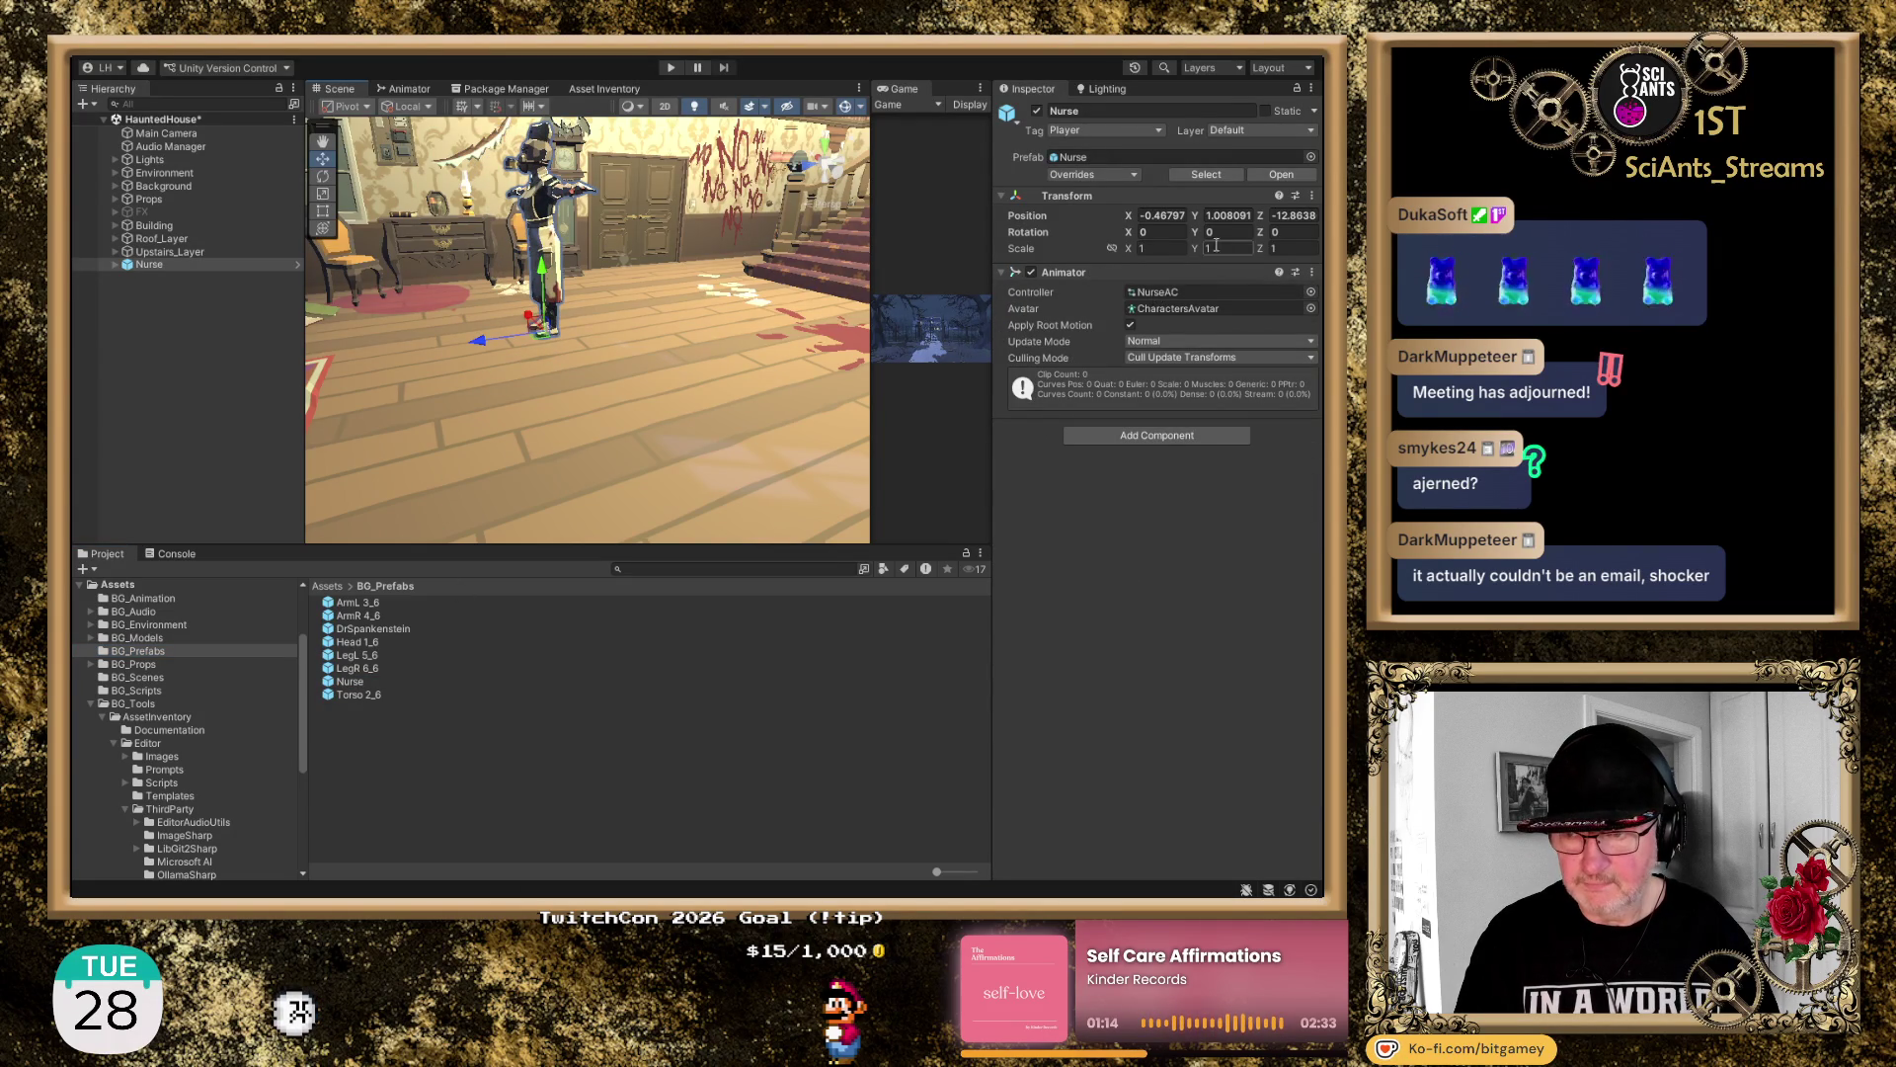
{"action": "left_click", "coordinate": [1228, 216]}
{"action": "type", "text": "1"}
{"action": "key", "text": "Return"}
Frame the Nurse and turn it to Rotation Y 180 to face the staircase
{"action": "key", "text": "f"}
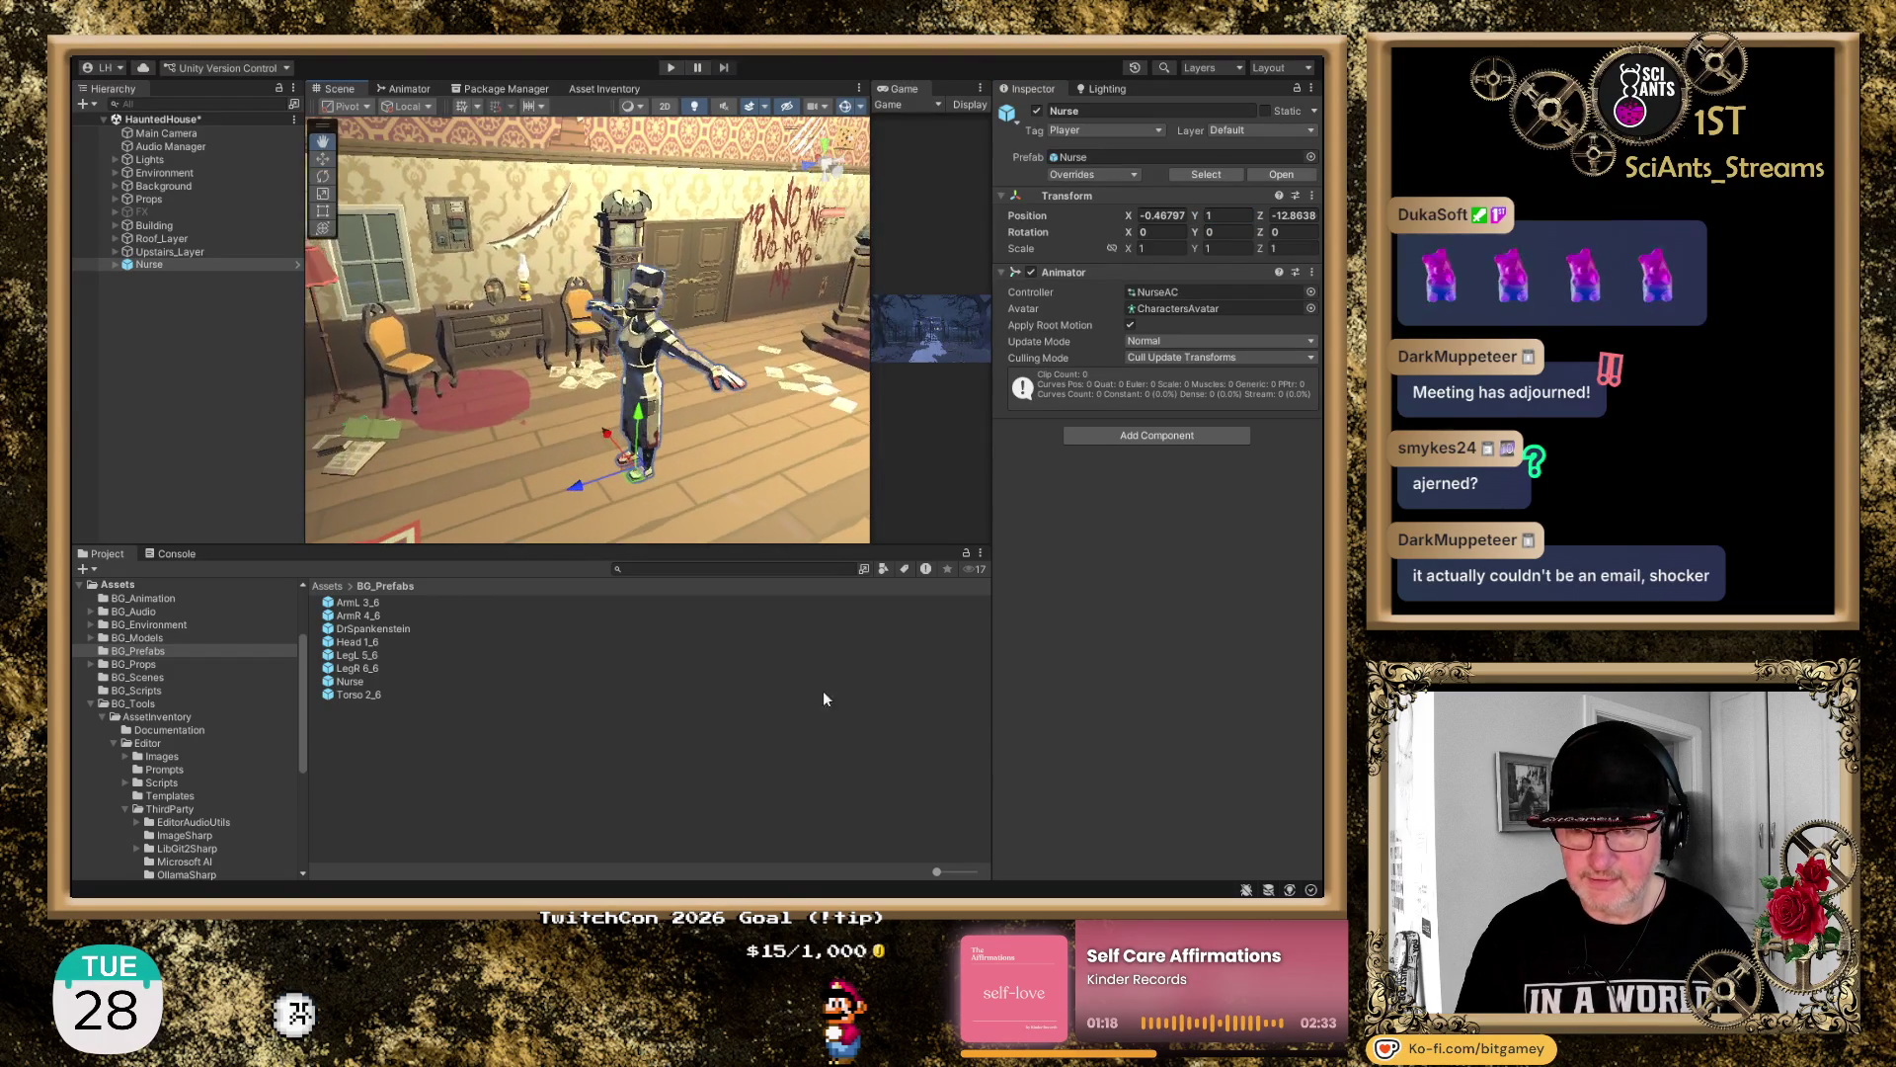
{"action": "mouse_move", "coordinate": [506, 405]}
{"action": "left_mouse_down"}
{"action": "mouse_move", "coordinate": [463, 415]}
{"action": "mouse_move", "coordinate": [834, 385]}
{"action": "mouse_move", "coordinate": [843, 348]}
{"action": "left_mouse_up"}
{"action": "left_click", "coordinate": [1229, 215]}
{"action": "left_click", "coordinate": [1234, 227]}
{"action": "type", "text": "180"}
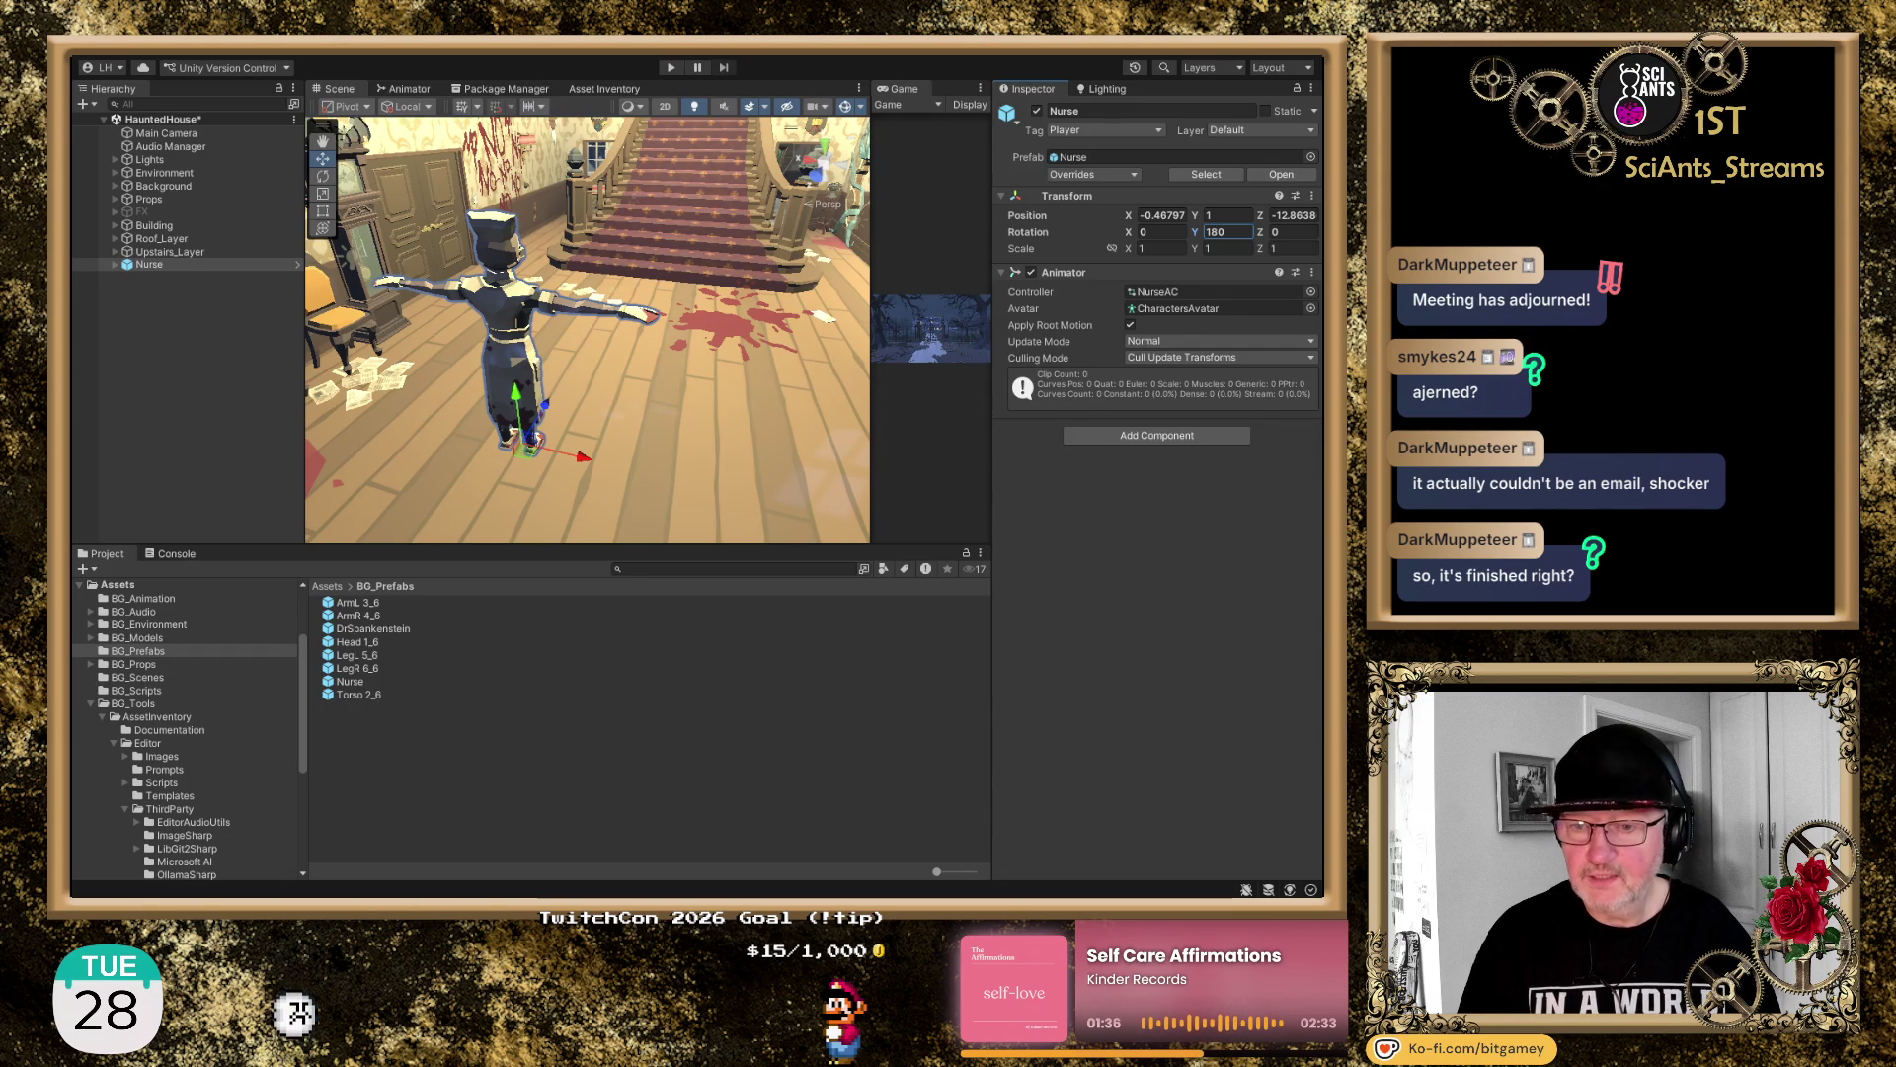
Collapse AssetInventory and show the Invector-3rdPersonController_LITE folder under BG_Tools
{"action": "scroll", "coordinate": [665, 358], "scroll_direction": "down", "scroll_amount": 5}
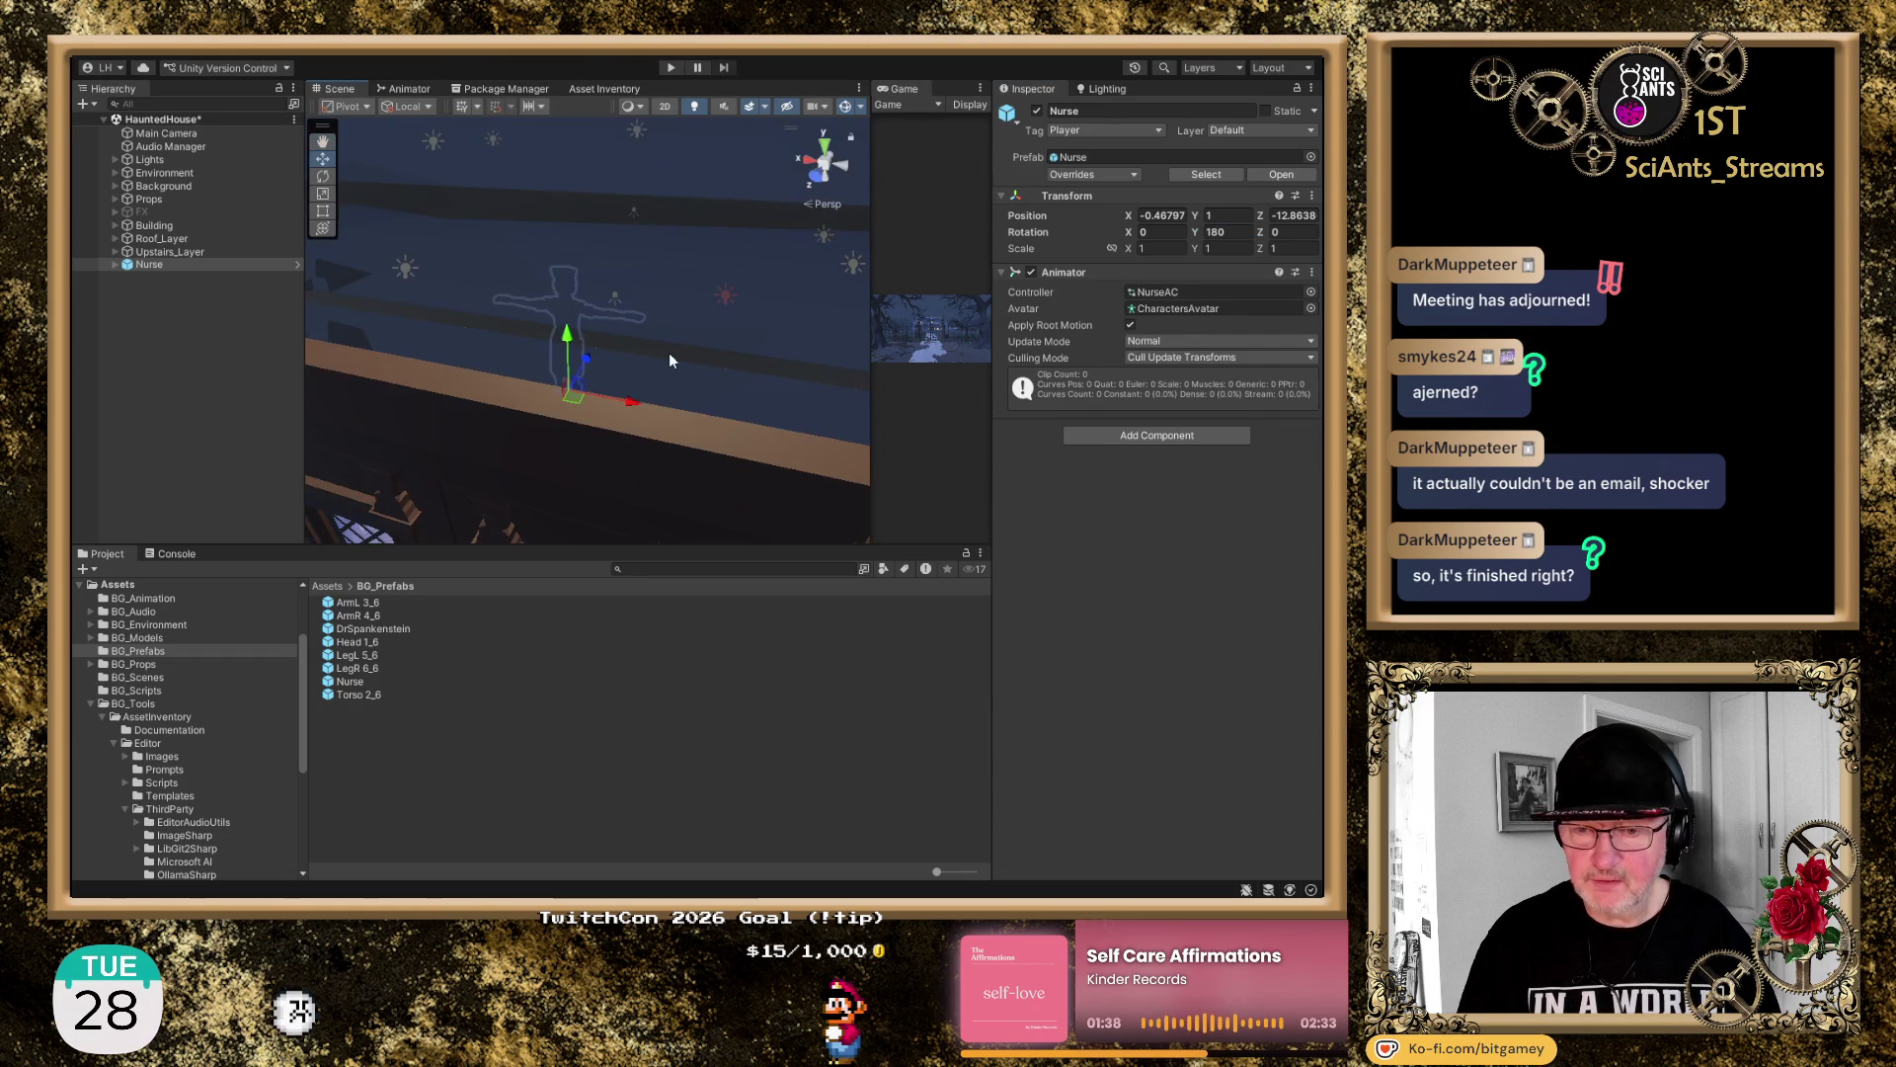
{"action": "scroll", "coordinate": [669, 356], "scroll_direction": "up", "scroll_amount": 5}
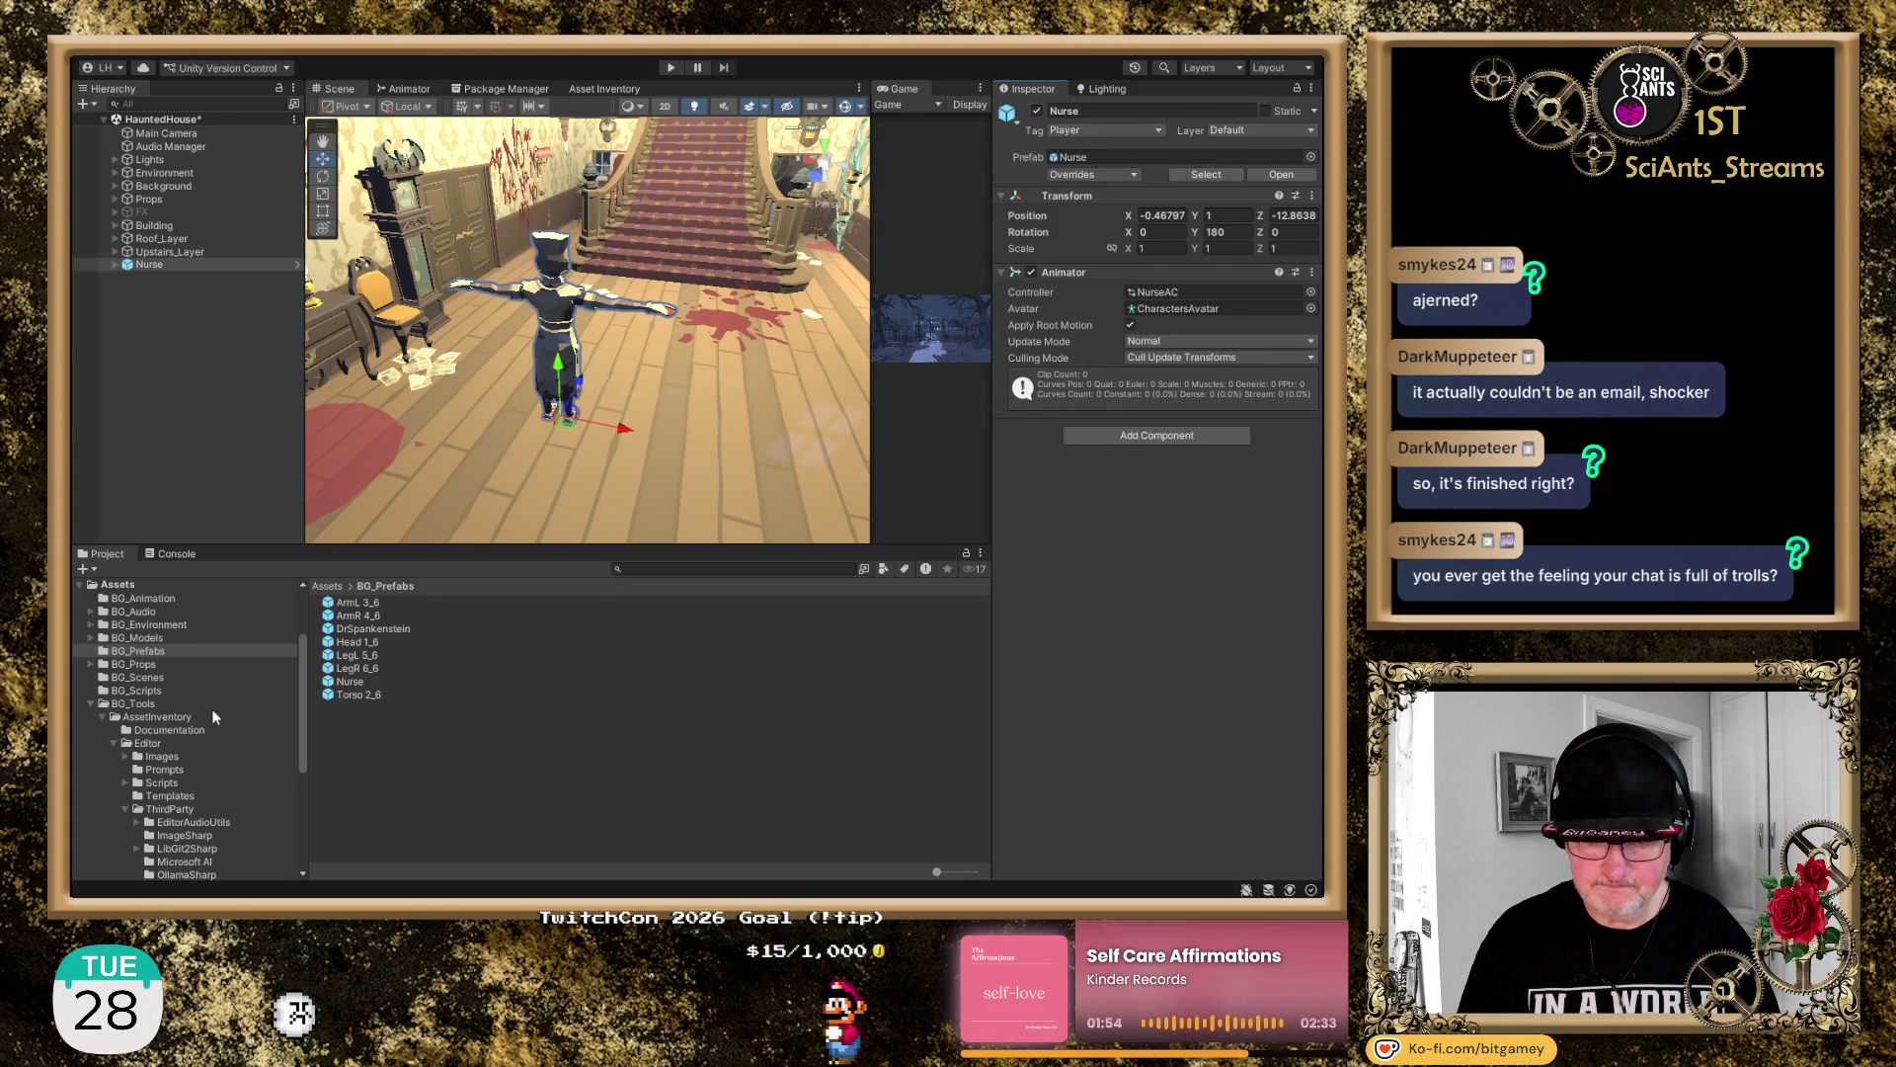
{"action": "scroll", "coordinate": [211, 708], "scroll_direction": "down", "scroll_amount": 2}
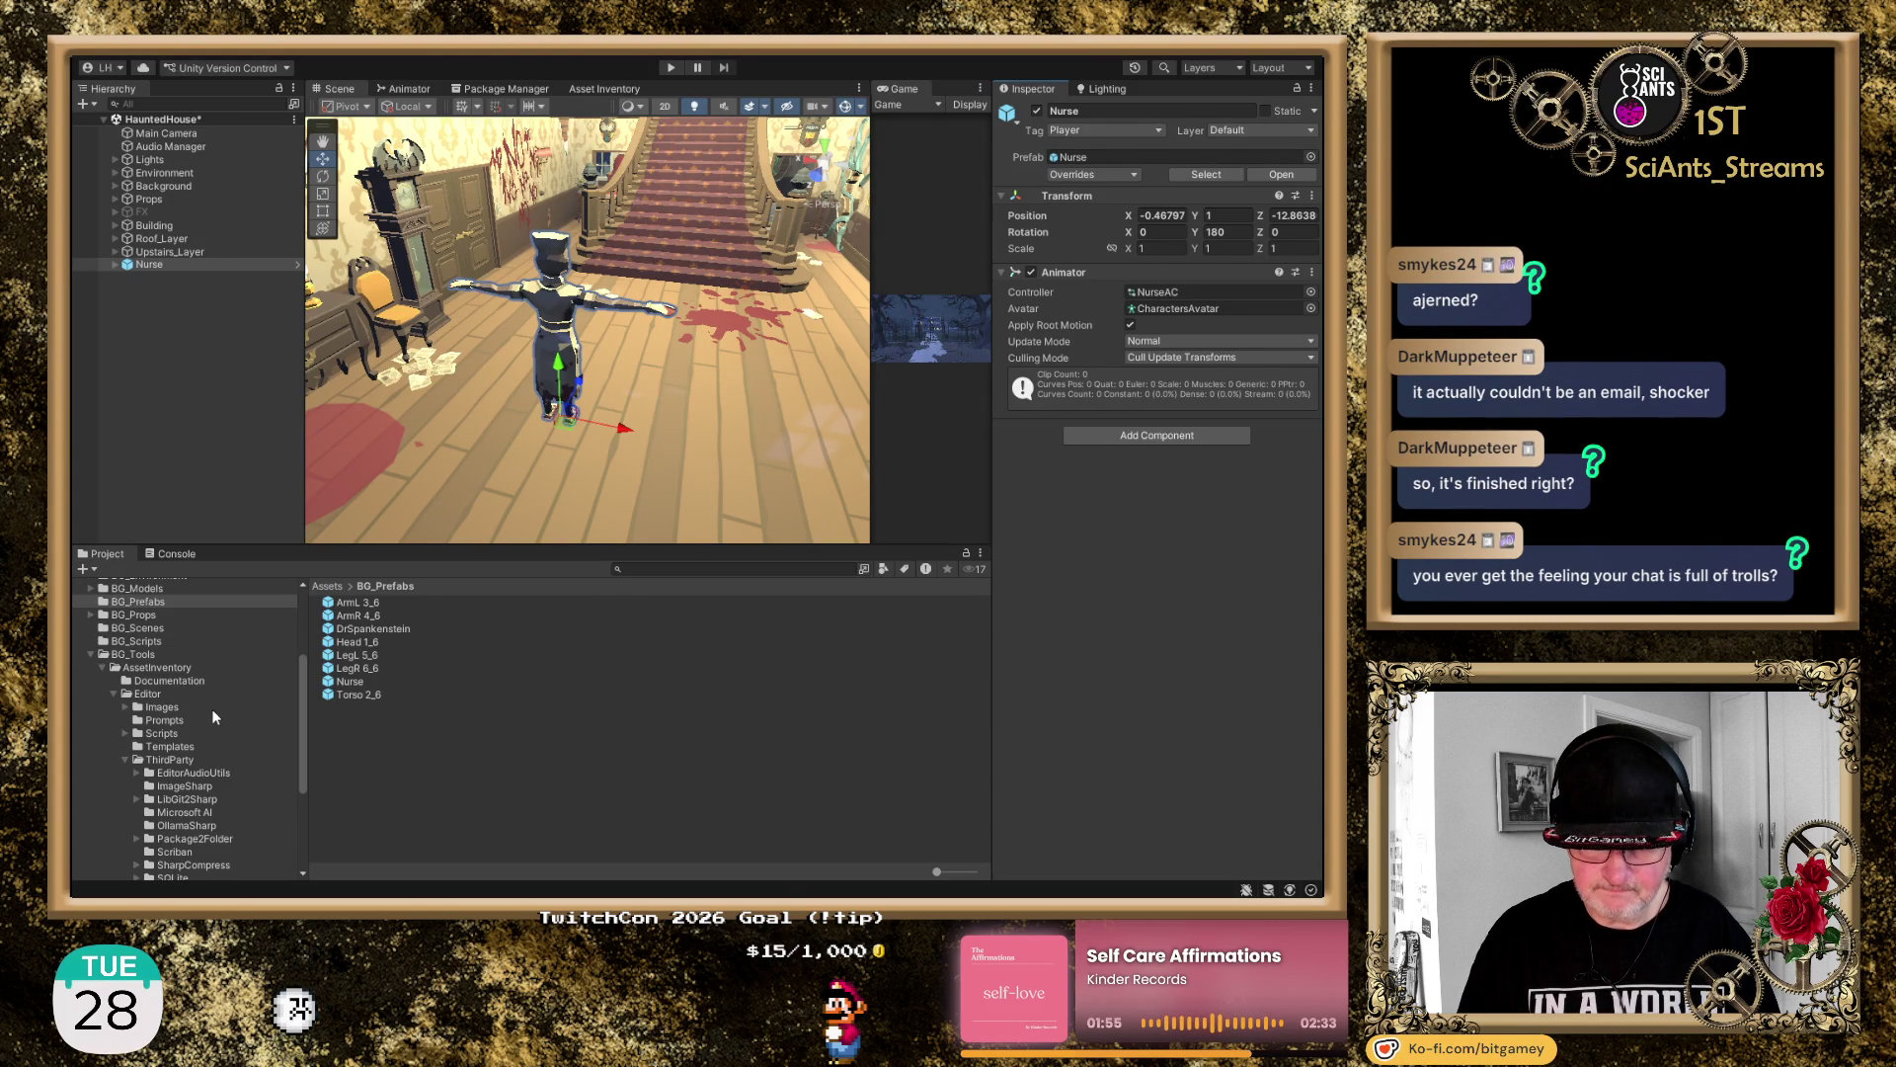
{"action": "left_click", "coordinate": [106, 670]}
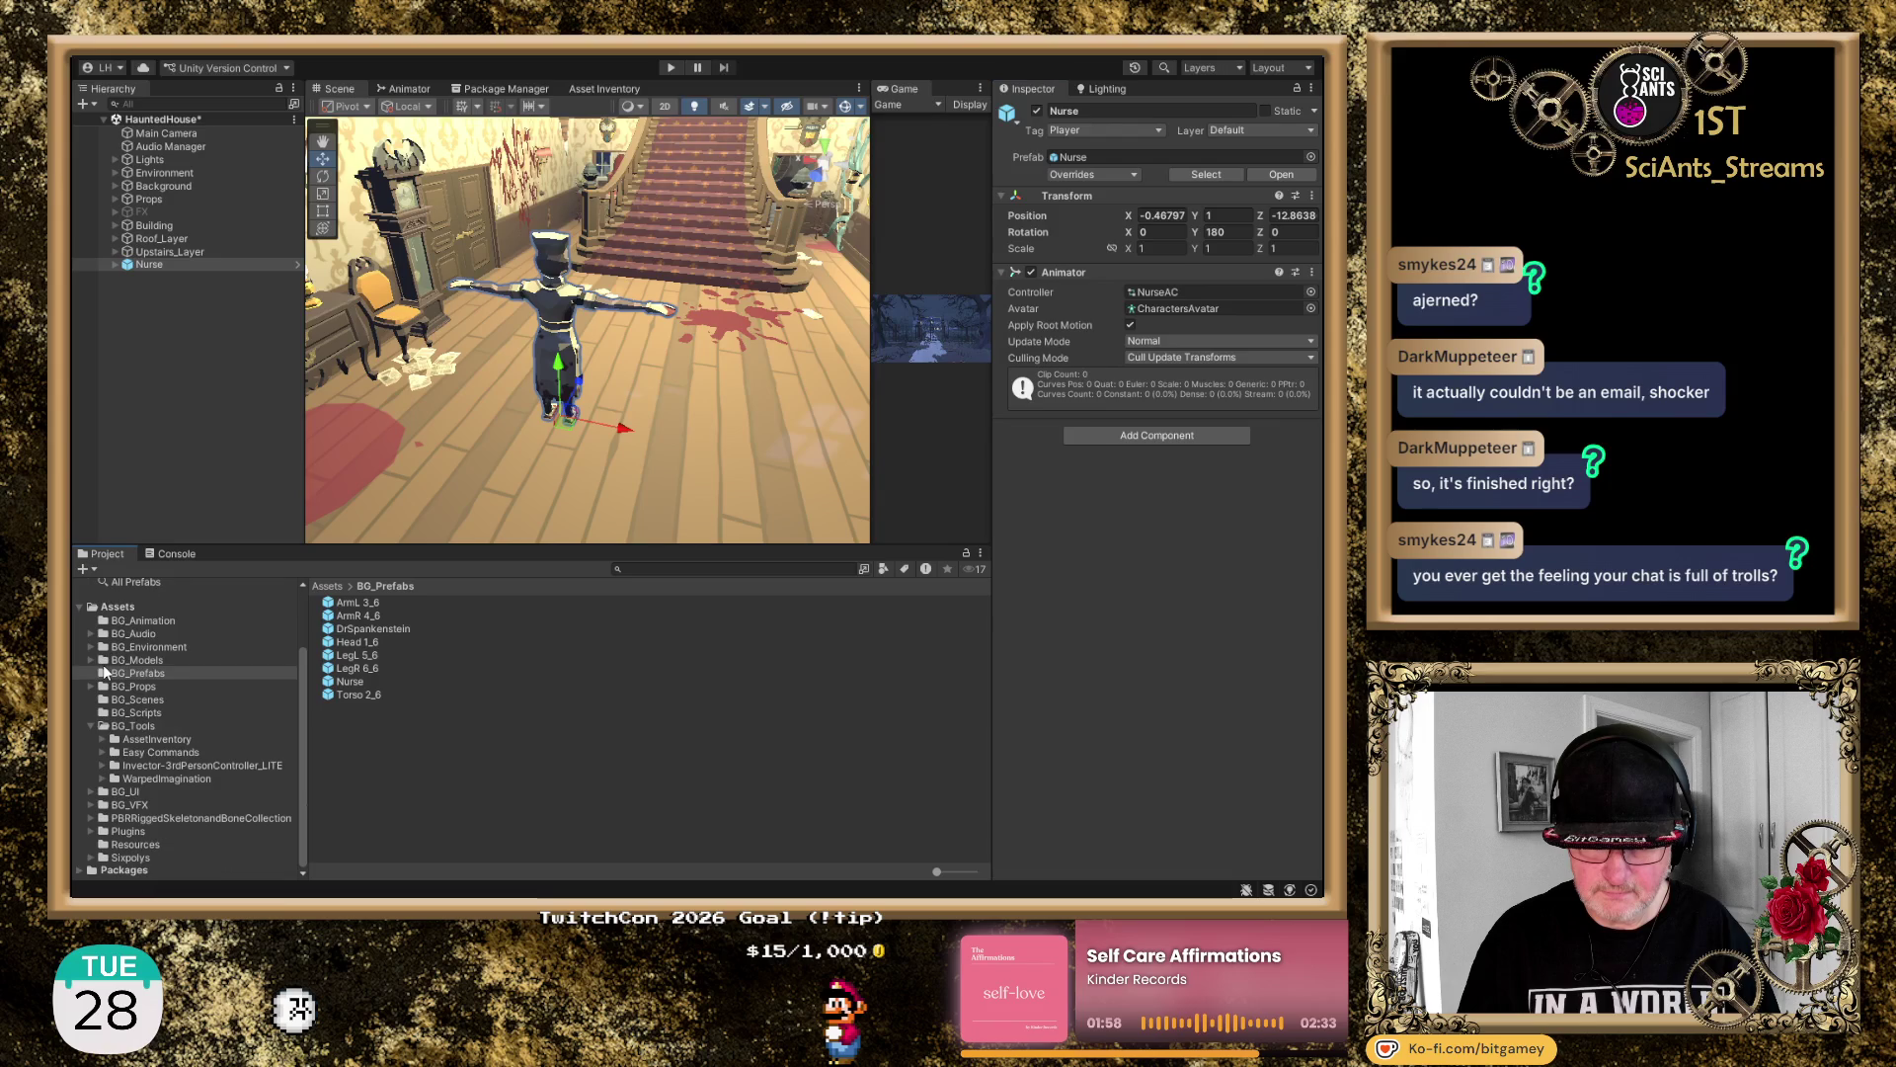
{"action": "left_click", "coordinate": [221, 767]}
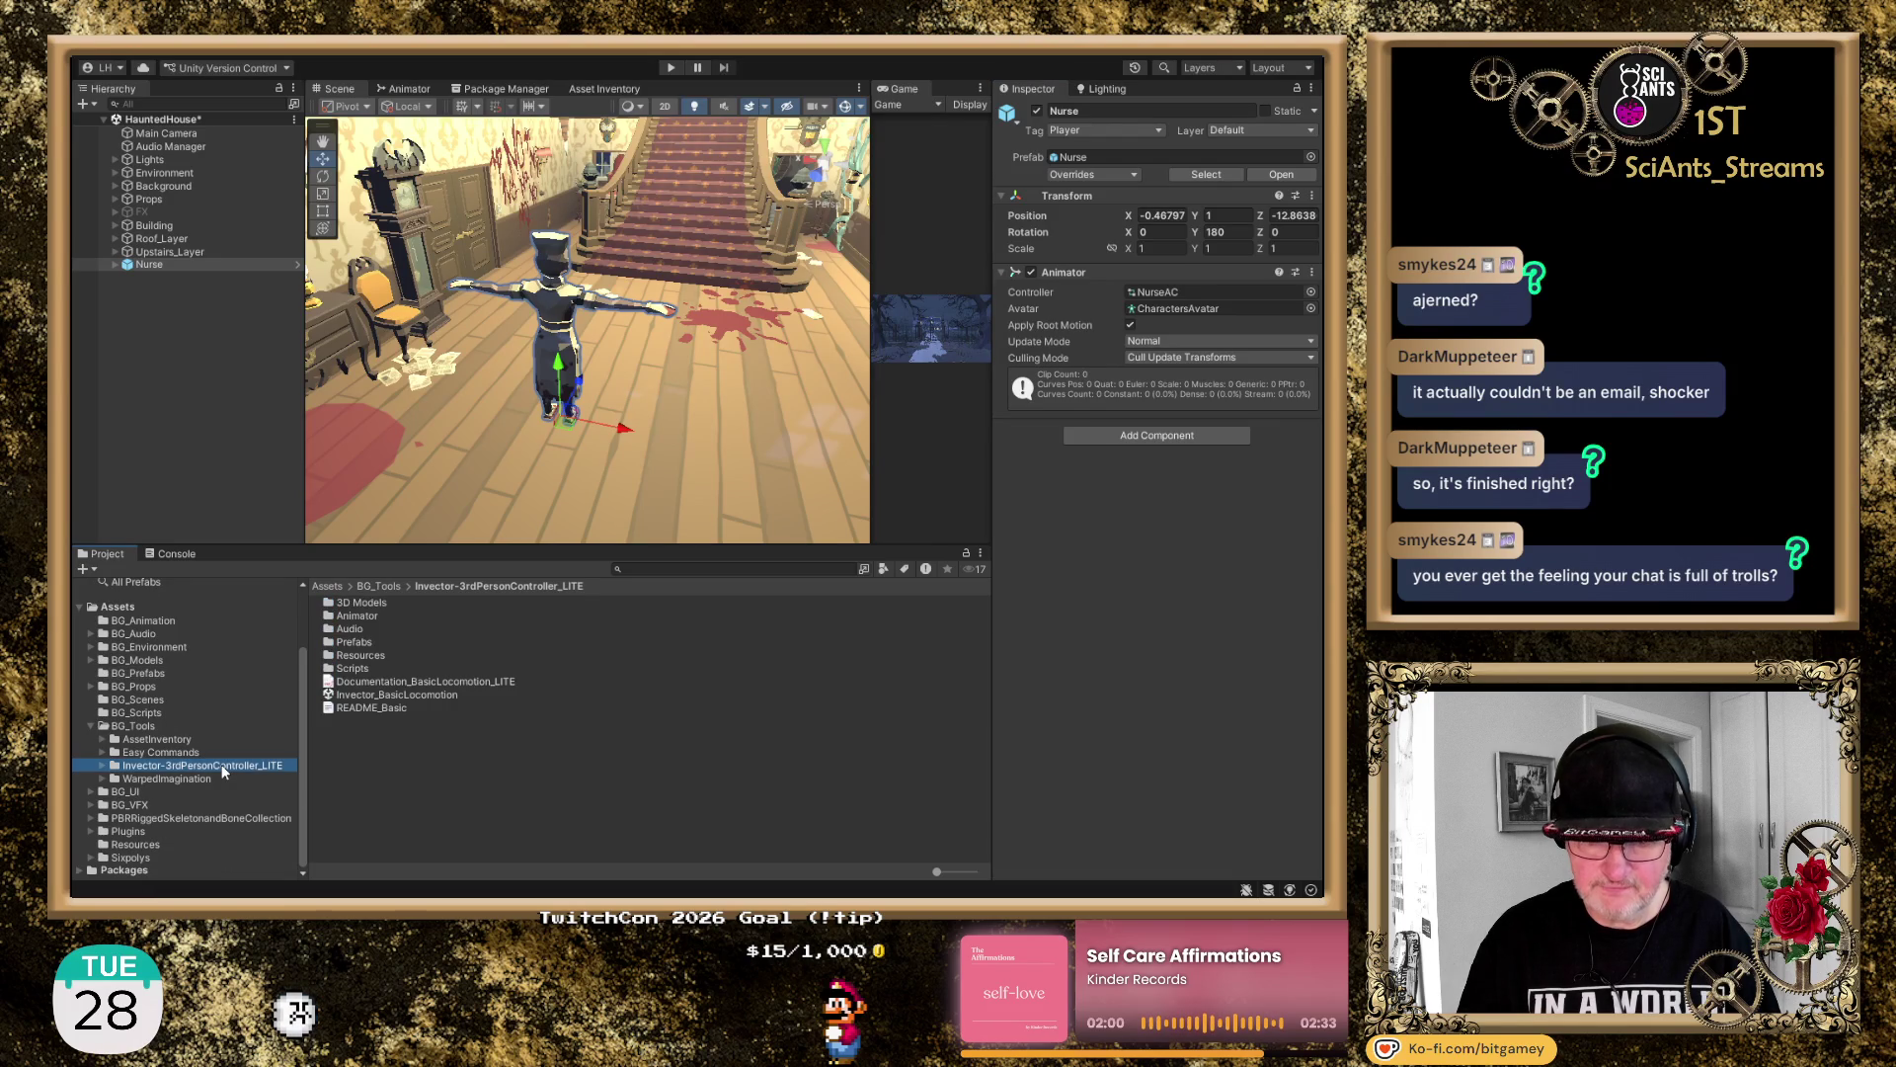